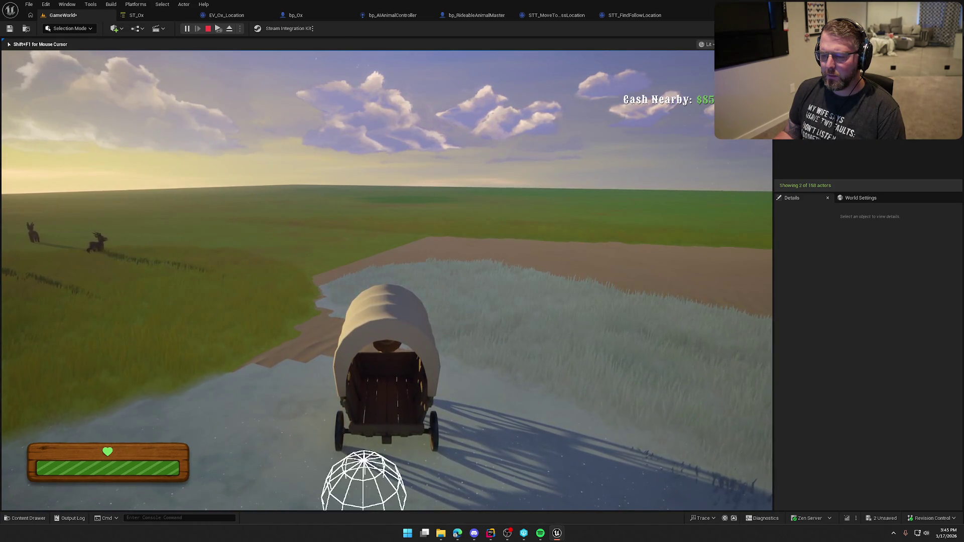
# Step: Dismount the ox wagon, show the navmesh overlay in game, pause, then end the session
pyautogui.press('e')
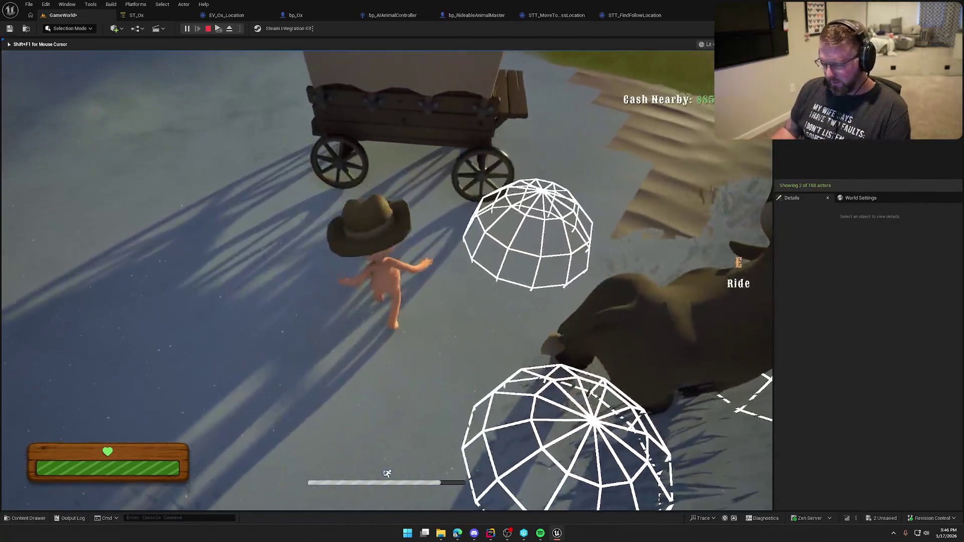
pyautogui.press('p')
pyautogui.press('Escape')
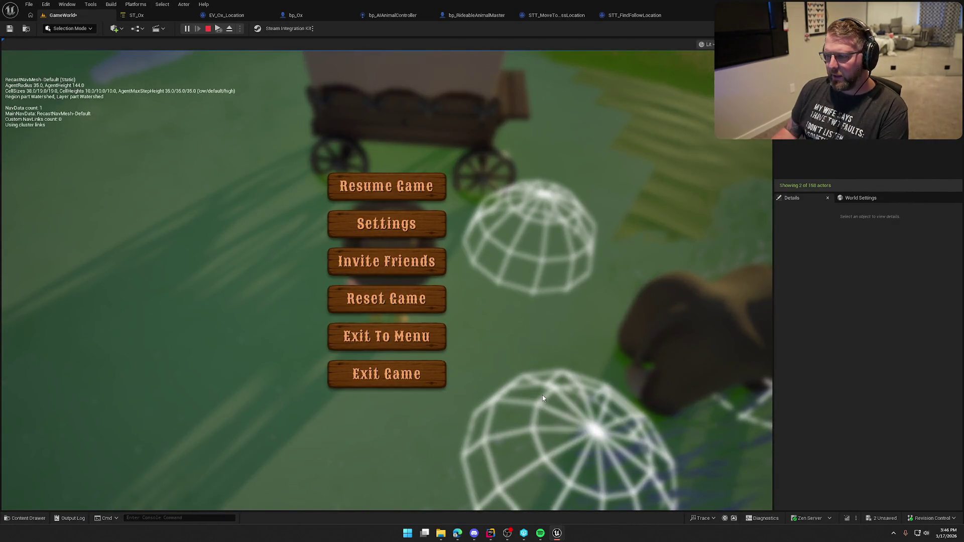
pyautogui.press('Escape')
pyautogui.press('Escape')
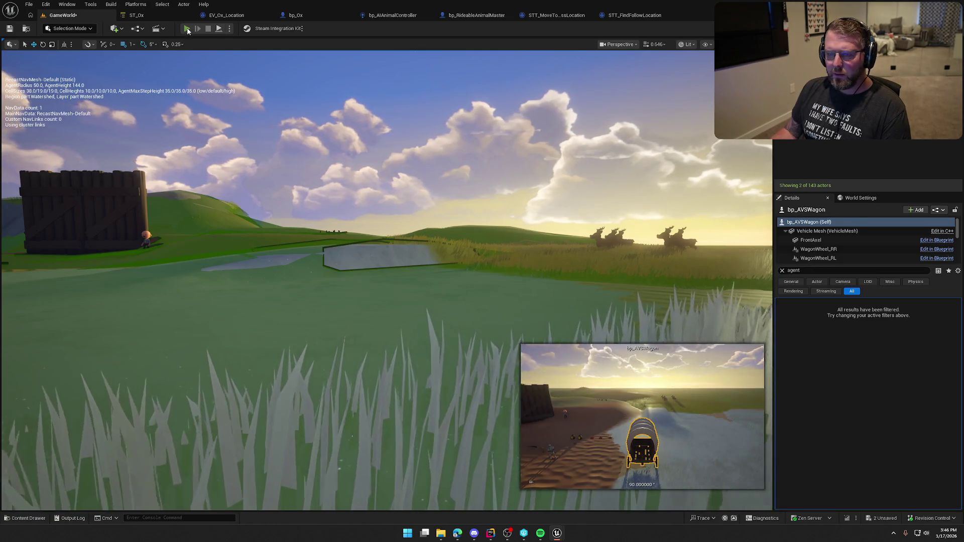
# Step: Play the level, toggling the navmesh overlay and pause menu twice, then stop
pyautogui.click(187, 29)
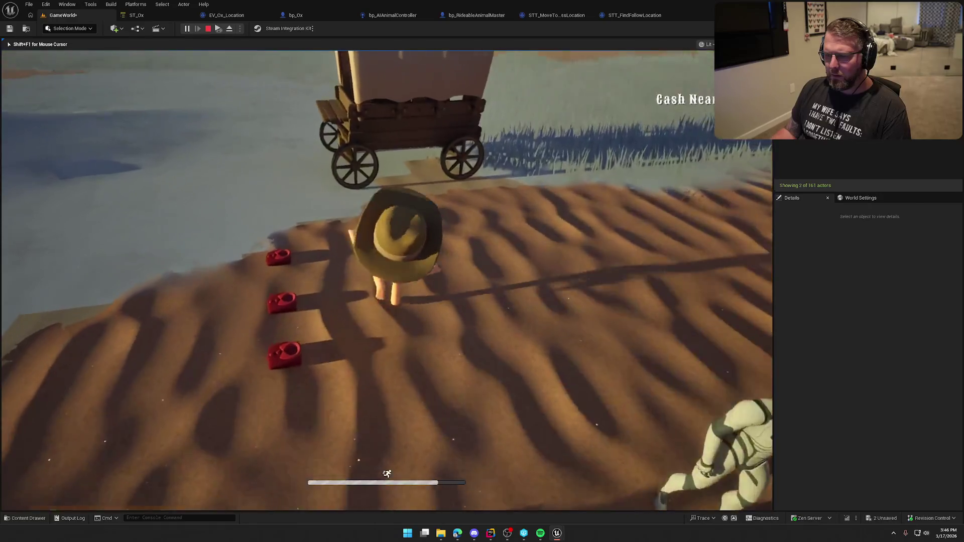
pyautogui.press('p')
pyautogui.press('Escape')
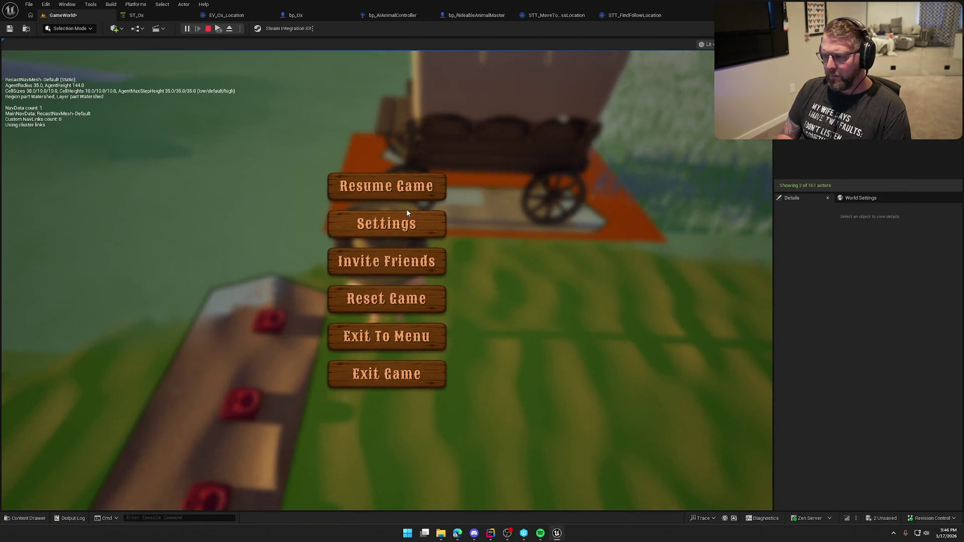
pyautogui.press('p')
pyautogui.press('Escape')
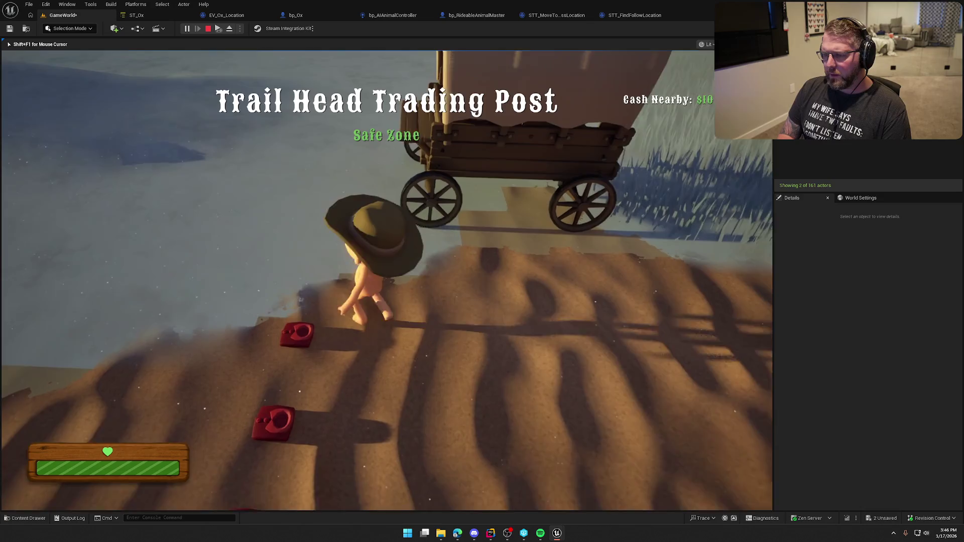
pyautogui.press('p')
pyautogui.press('Escape')
pyautogui.press('p')
pyautogui.press('Escape')
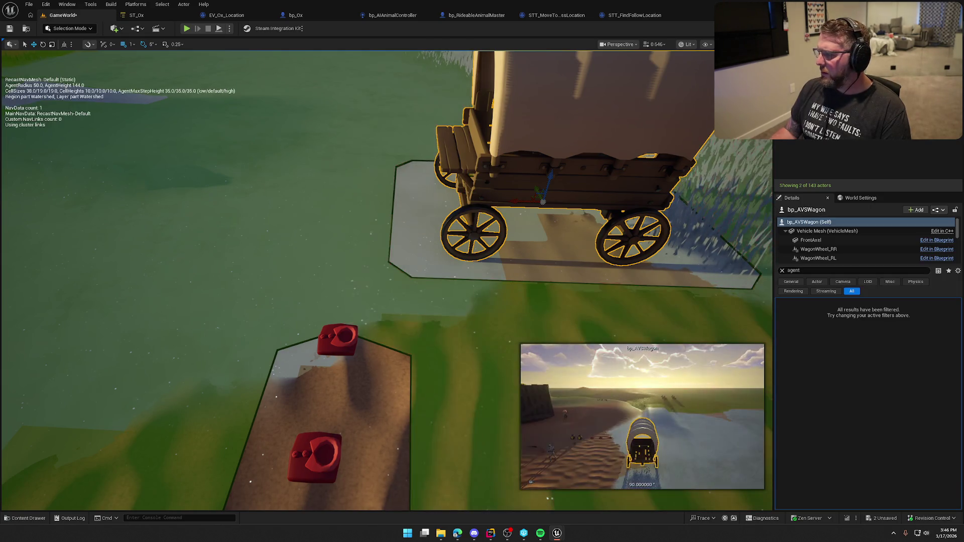
# Step: Play again at Trail Head Trading Post, pause, stop, and select RecastNavMesh-Default
pyautogui.click(188, 30)
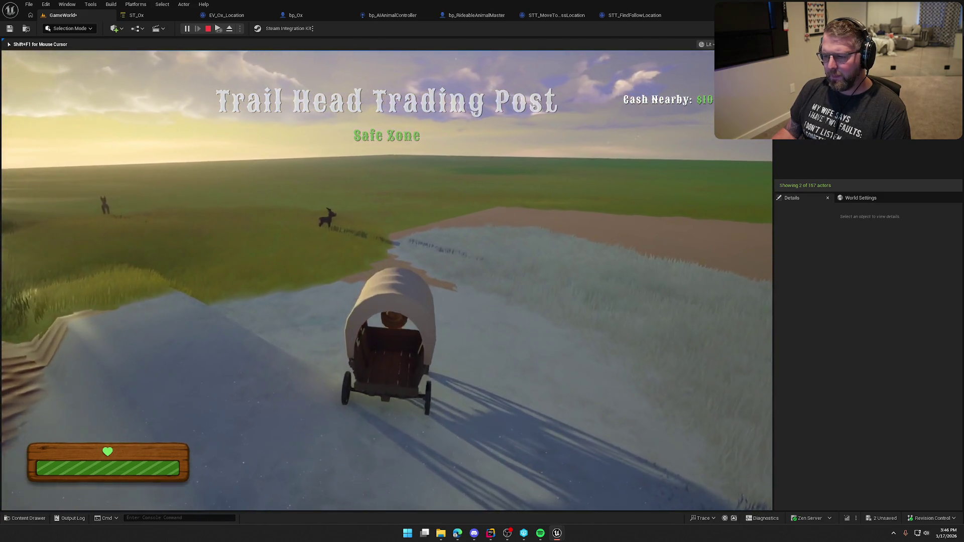
pyautogui.press('Escape')
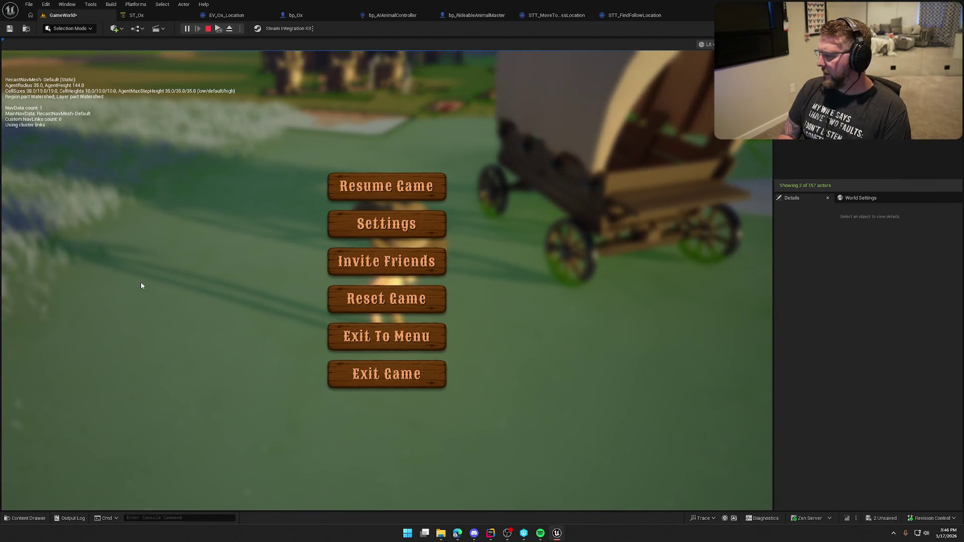
pyautogui.press('Escape')
pyautogui.press('Escape')
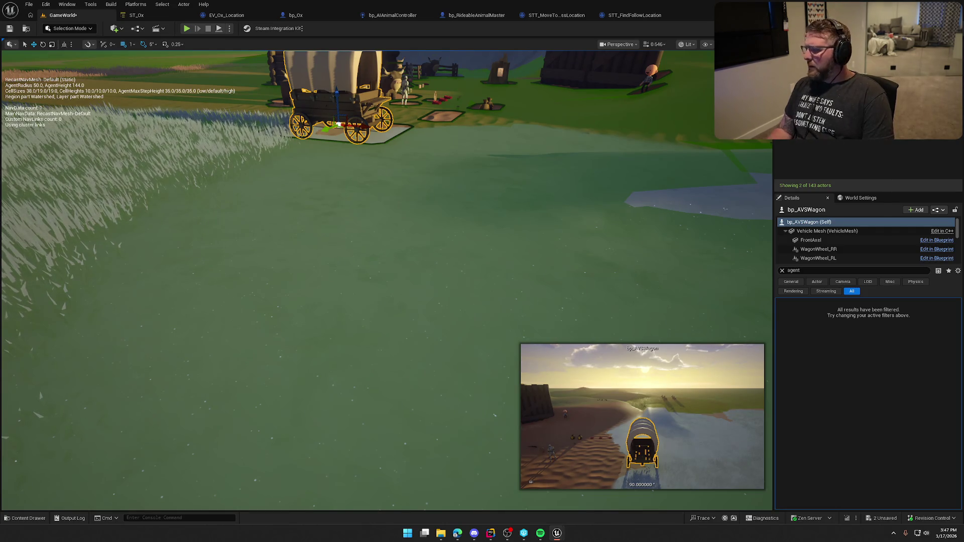
pyautogui.click(813, 156)
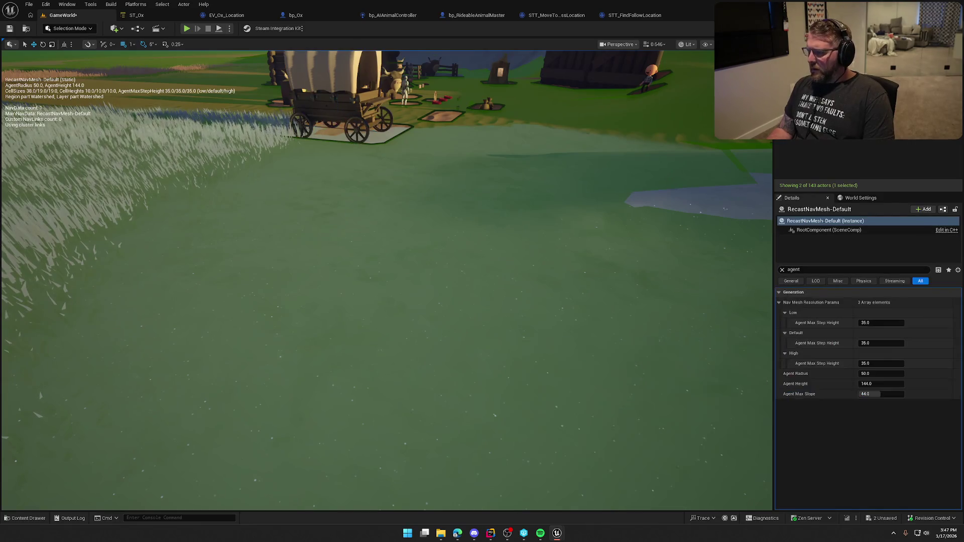
# Step: Clear the agent filter, search the Details for 'dyn', and select the navmesh bounds volume
pyautogui.click(781, 271)
pyautogui.scroll(-10, 898, 396)
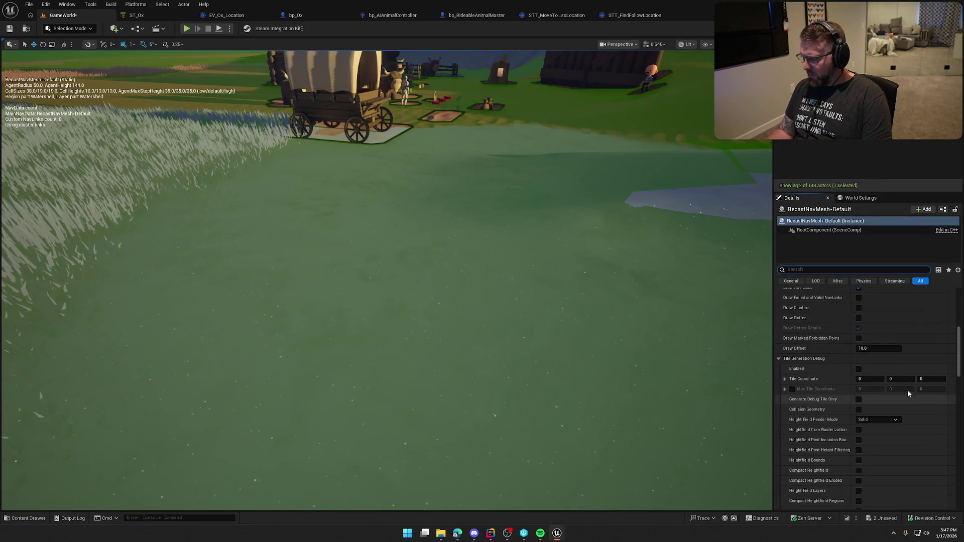
pyautogui.write('dyn')
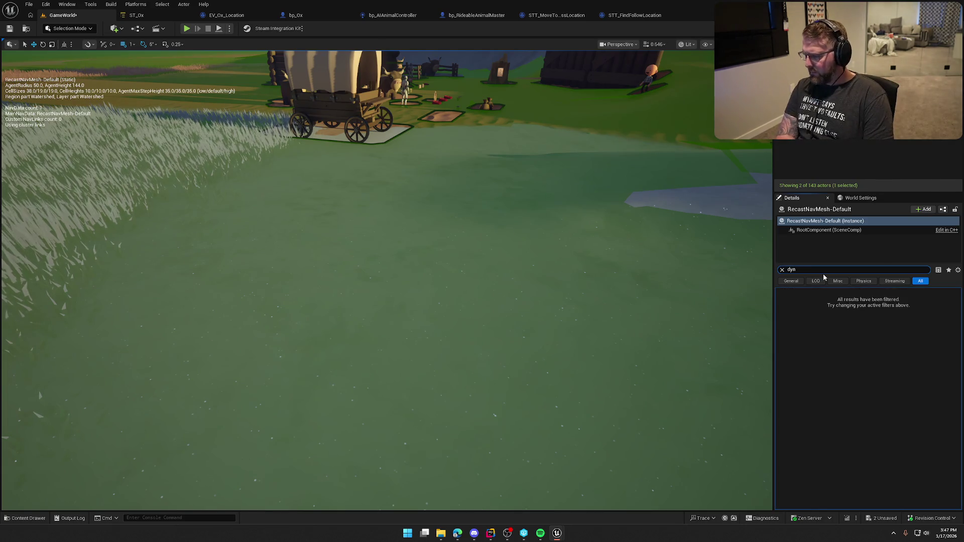
pyautogui.press('BackSpace')
pyautogui.press('BackSpace')
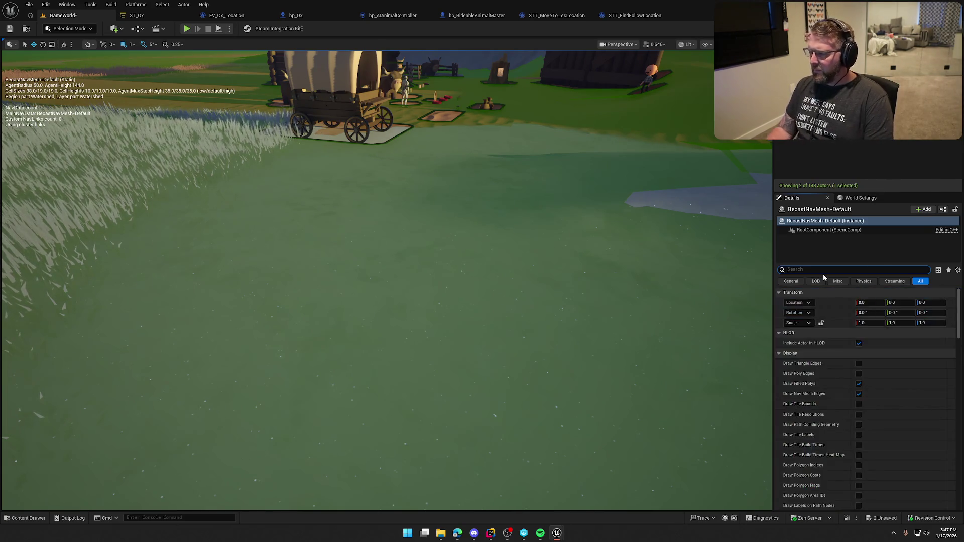
pyautogui.click(803, 130)
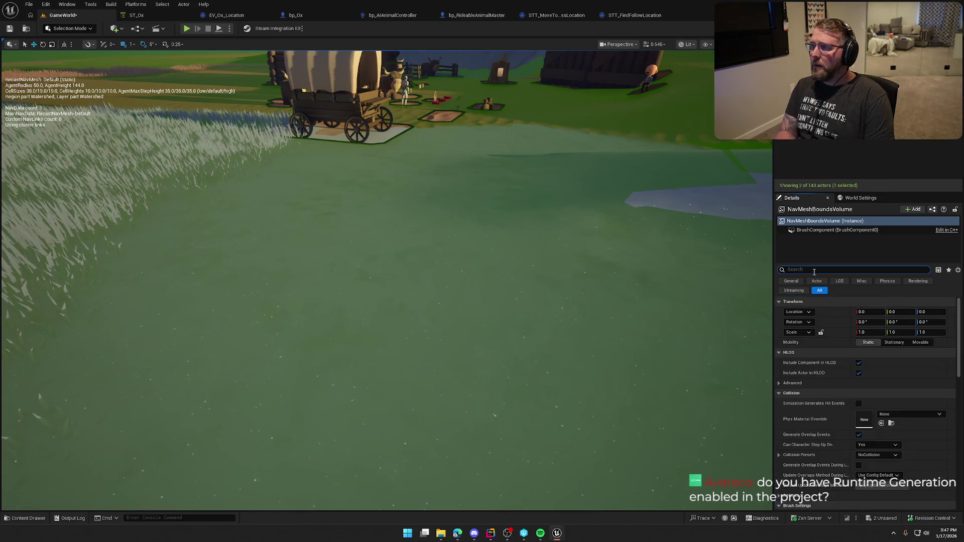
# Step: Set RecastNavMesh-Default's Runtime Generation to Dynamic and start a new play session
pyautogui.click(813, 133)
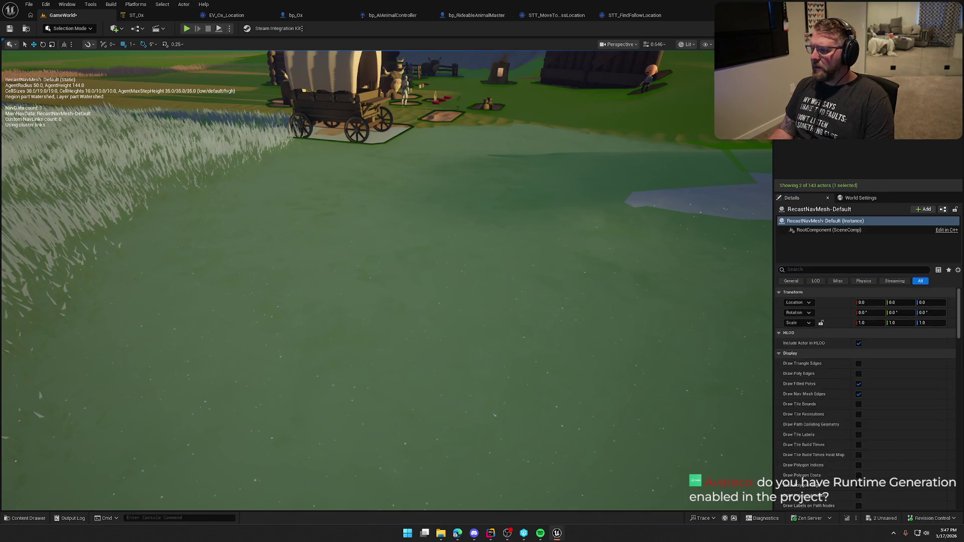
pyautogui.write('run')
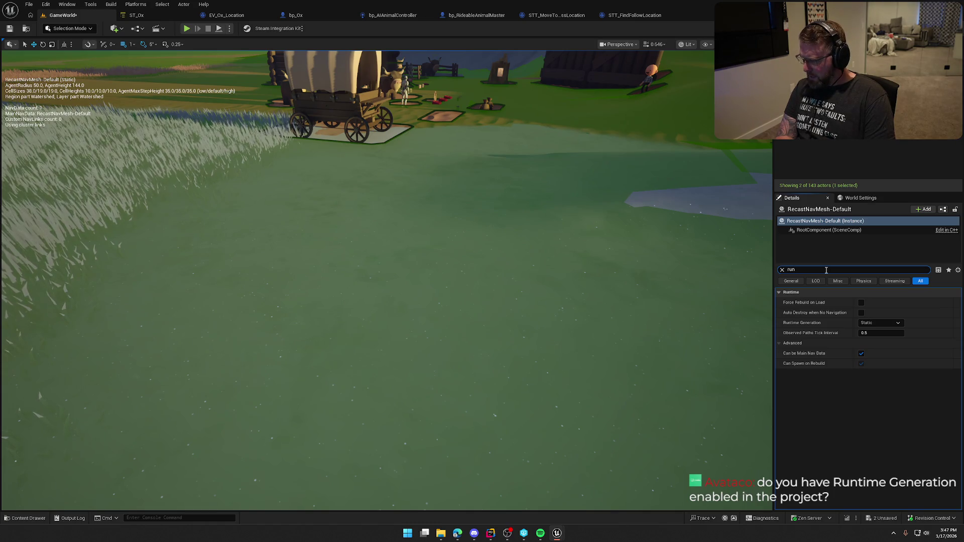
pyautogui.click(880, 323)
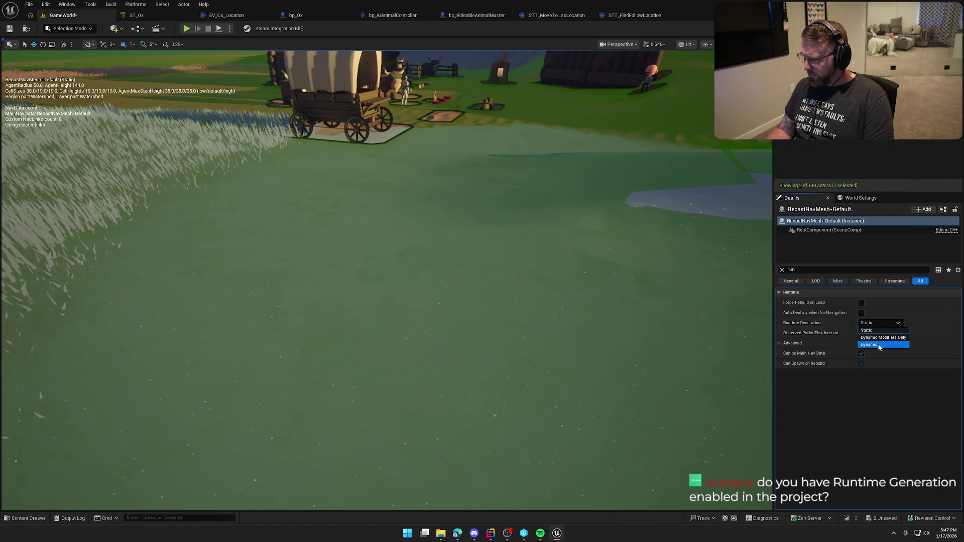
pyautogui.click(873, 348)
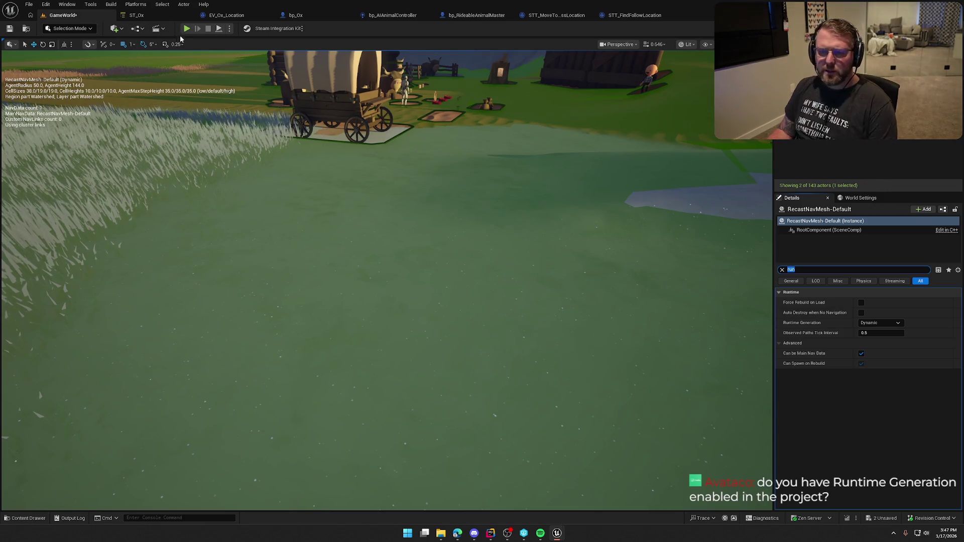
pyautogui.click(186, 29)
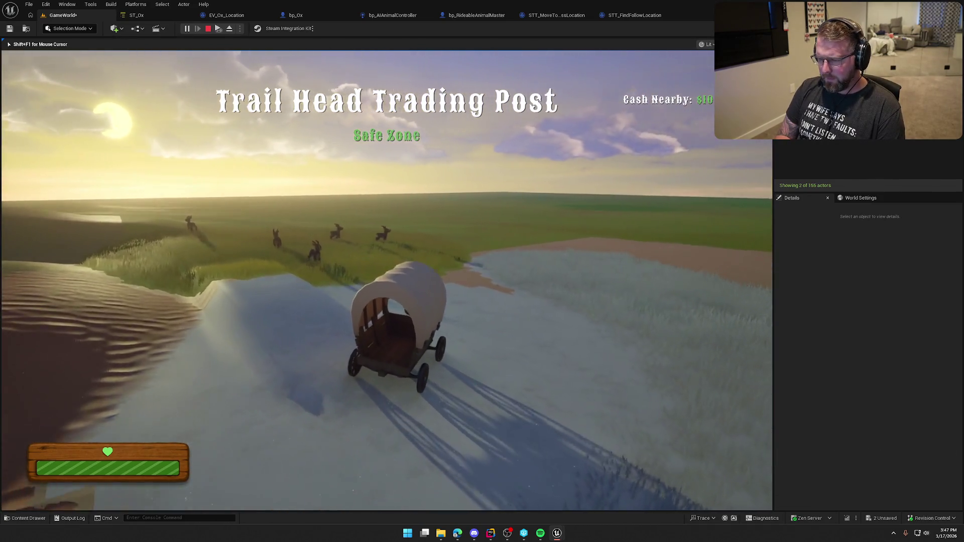
# Step: Pause the dynamic-navigation session, toggle the navmesh overlay on and off, then stop
pyautogui.press('Escape')
pyautogui.press('Escape')
pyautogui.press('Escape')
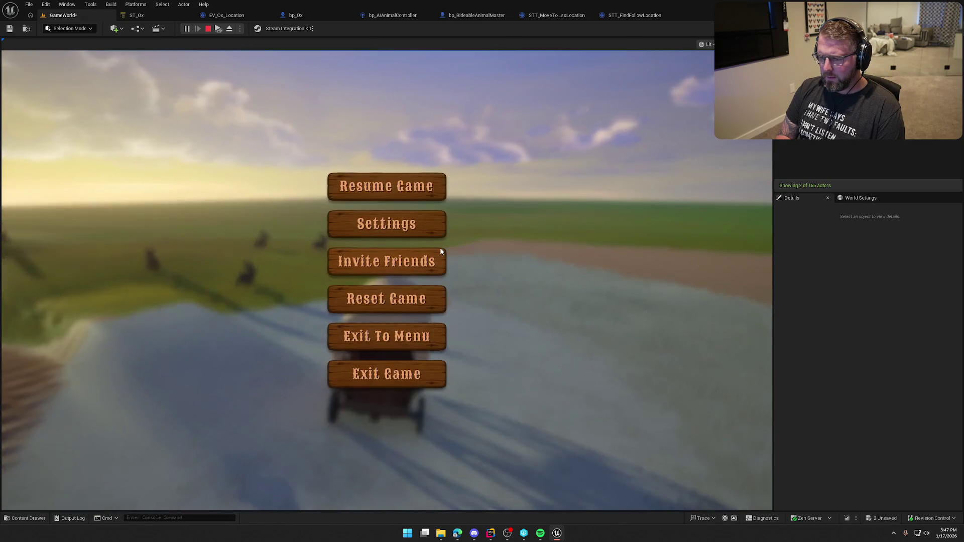
pyautogui.press('p')
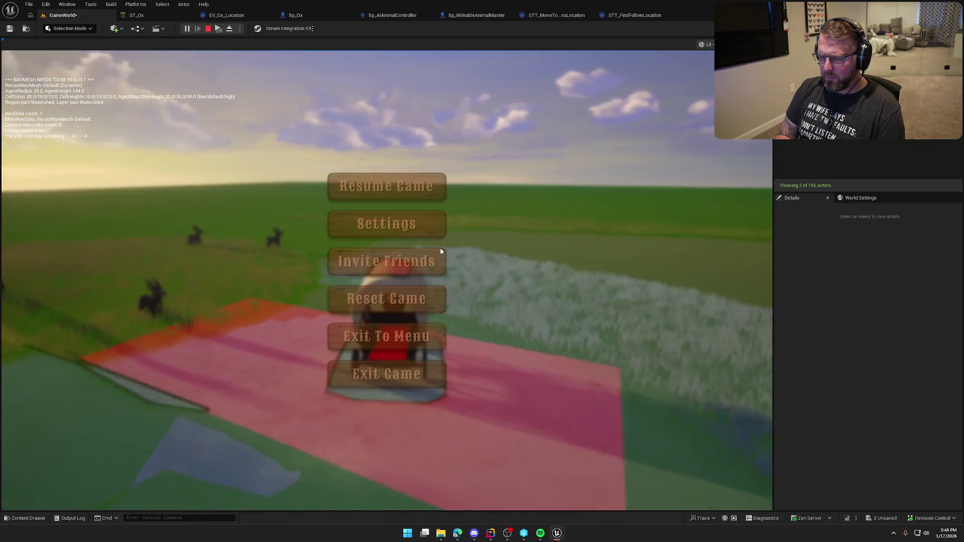
pyautogui.press('p')
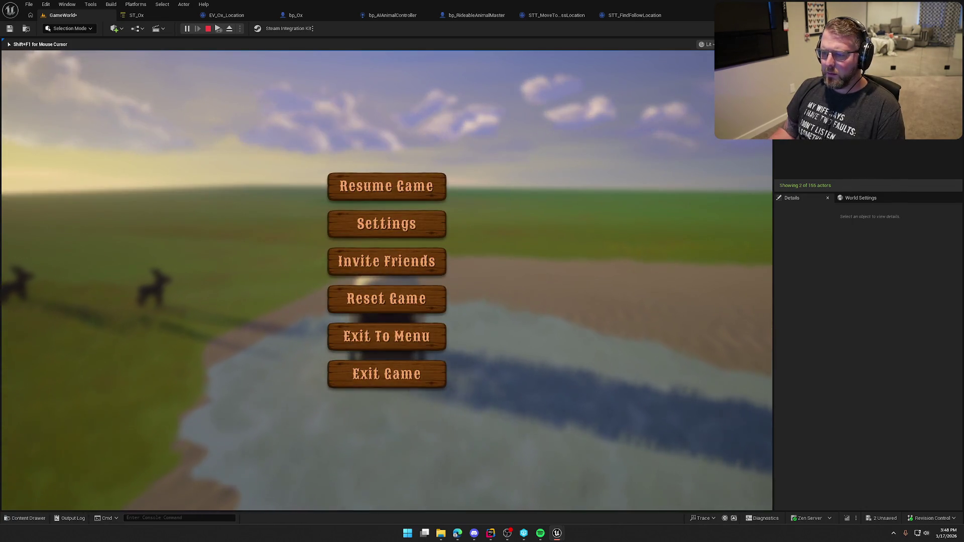
pyautogui.press('Escape')
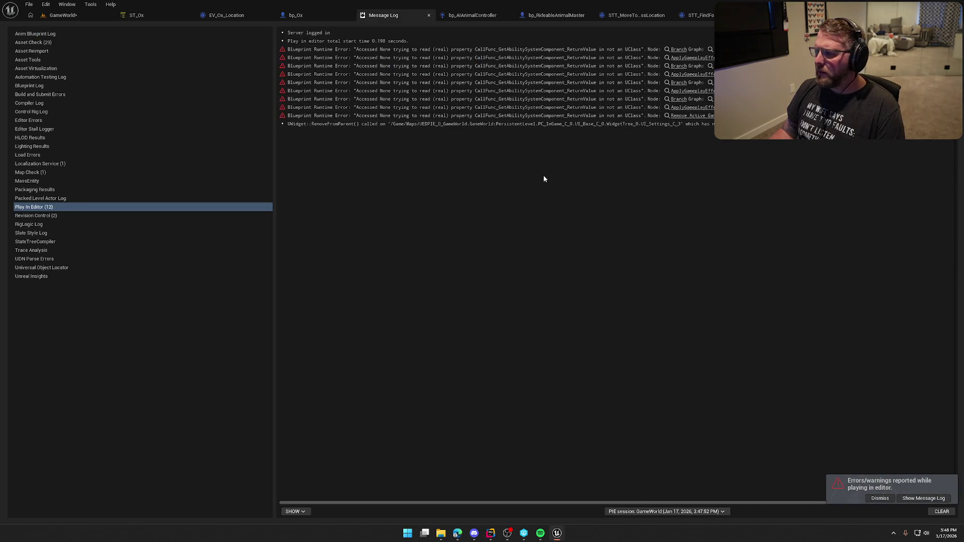
# Step: Close the Message Log, return to GameWorld, and walk beside the wagon in a new session before stopping
pyautogui.click(428, 15)
pyautogui.click(63, 15)
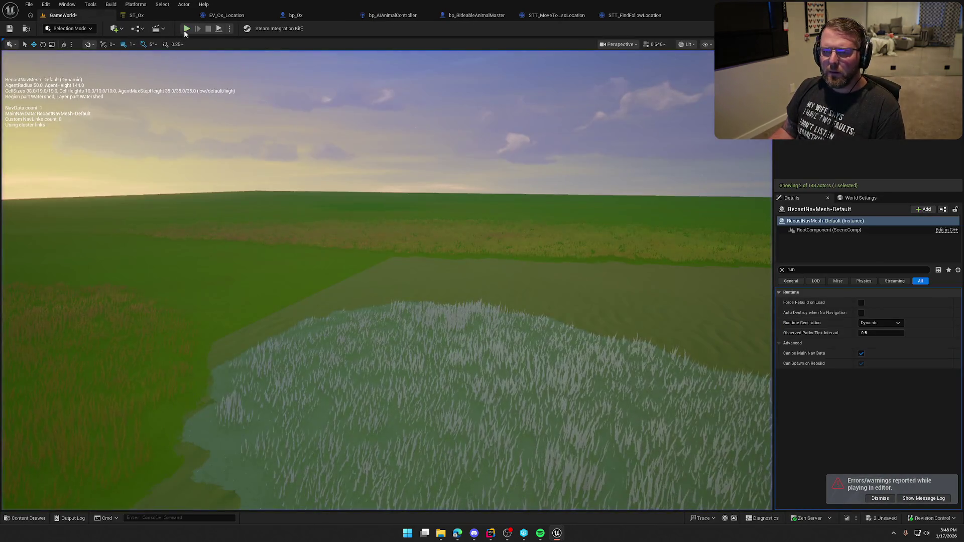
pyautogui.click(186, 29)
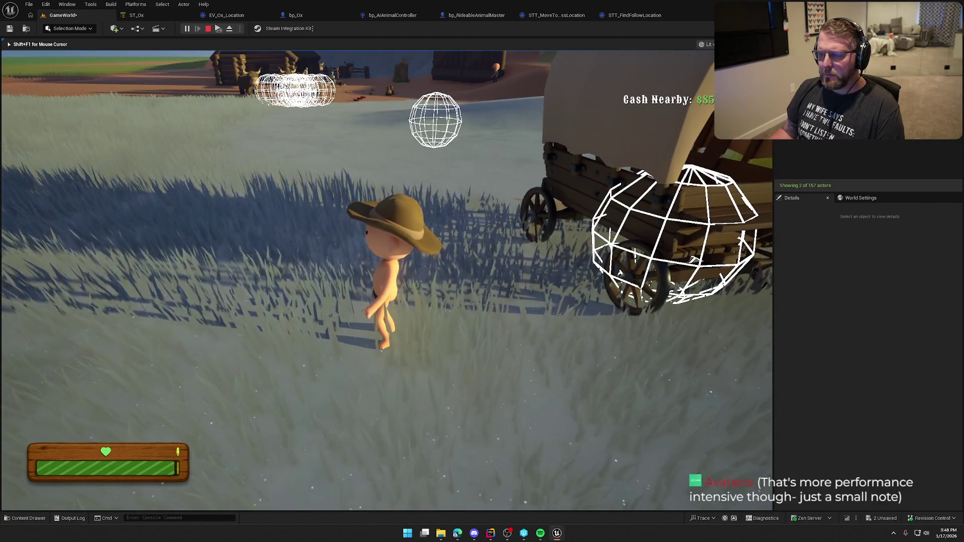
pyautogui.press('Escape')
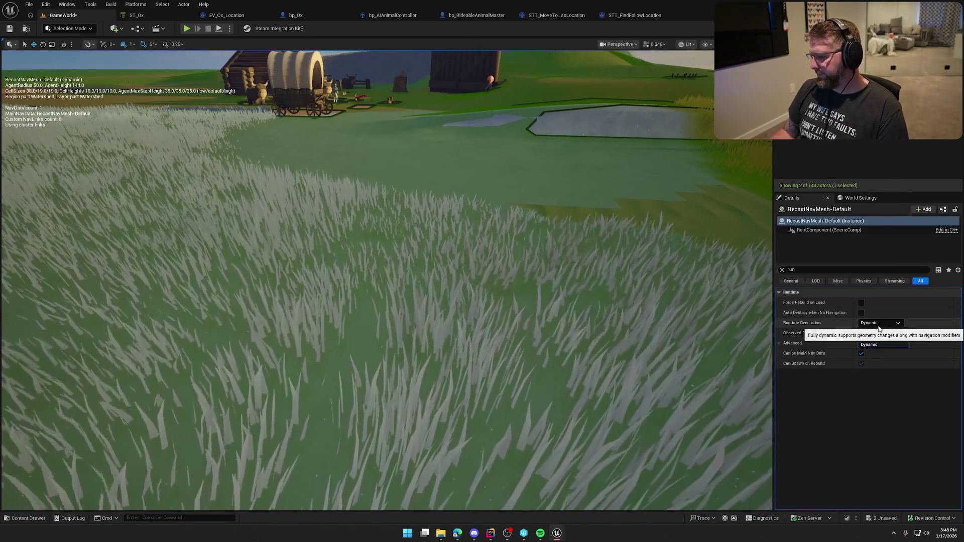
# Step: Set RecastNavMesh-Default's Runtime Generation back to Static and clear the property filter
pyautogui.click(896, 323)
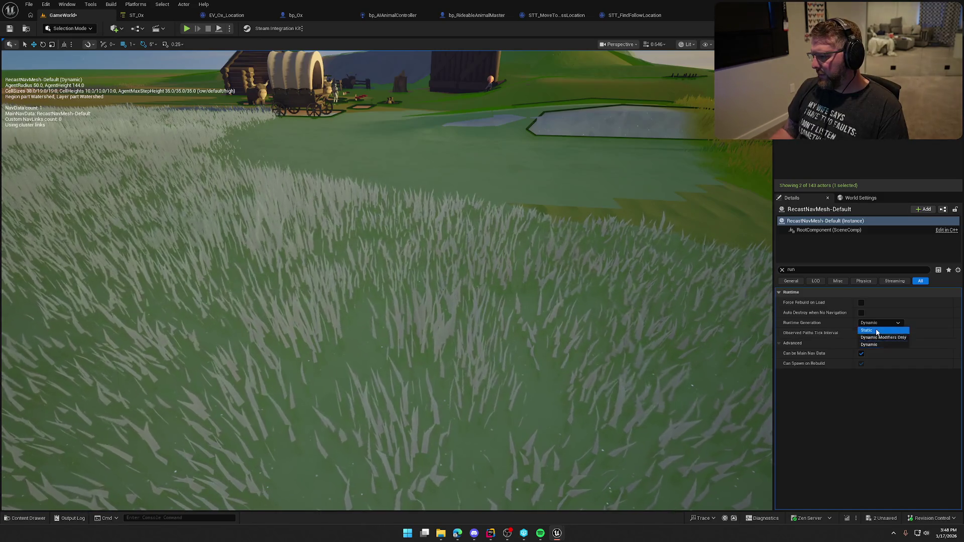
pyautogui.click(868, 330)
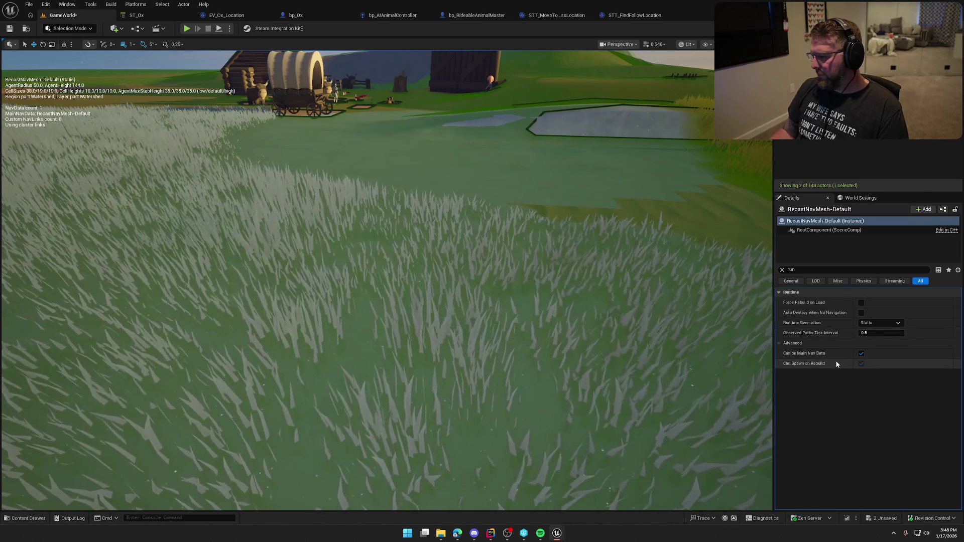
pyautogui.click(781, 270)
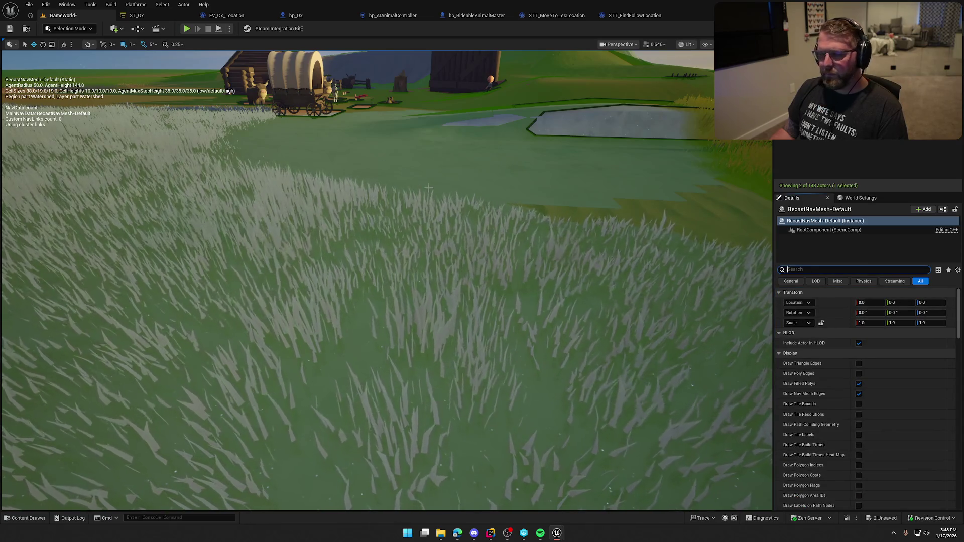
# Step: Fly over the wagon, sacks and oxen checking the navmesh overlay, finishing with it hidden
pyautogui.moveTo(428, 187); pyautogui.dragTo(428, 150)
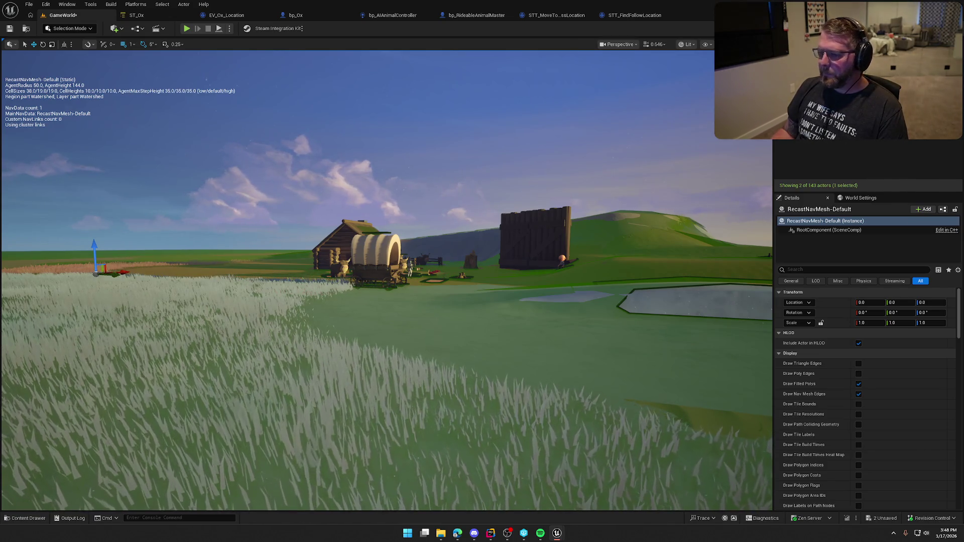
pyautogui.moveTo(436, 361)
pyautogui.mouseDown()
pyautogui.moveTo(435, 296)
pyautogui.moveTo(479, 321)
pyautogui.mouseUp()
pyautogui.press('p')
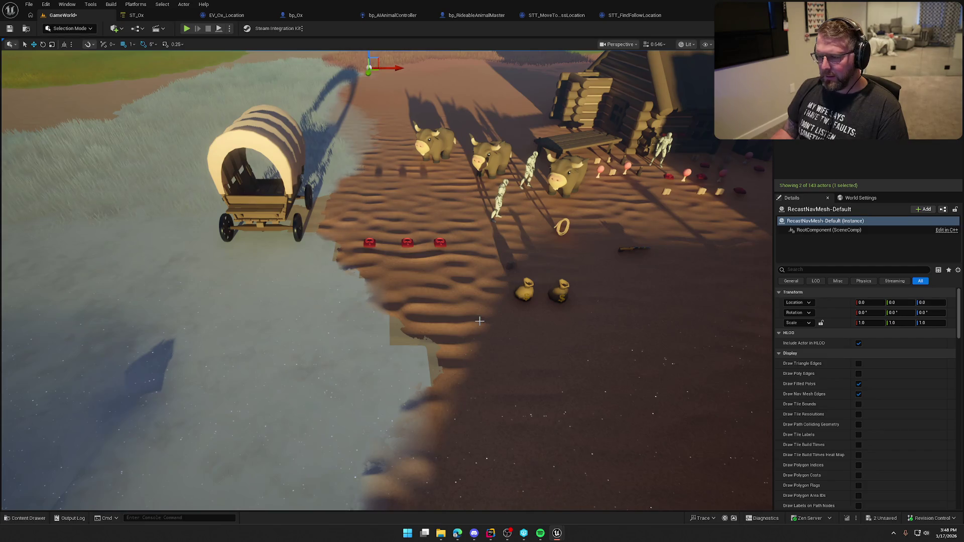
pyautogui.press('p')
pyautogui.moveTo(458, 316)
pyautogui.mouseDown()
pyautogui.moveTo(476, 291)
pyautogui.moveTo(532, 348)
pyautogui.mouseUp()
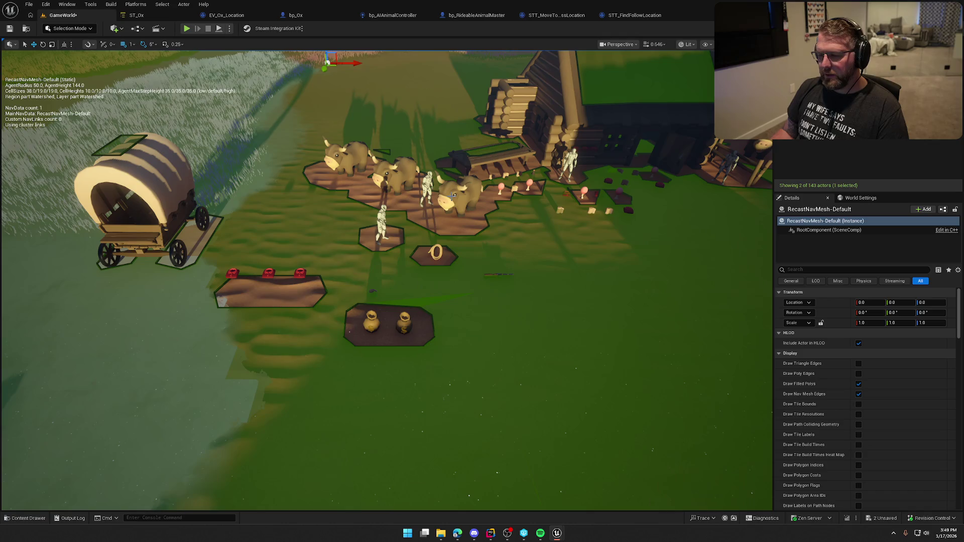
pyautogui.press('Escape')
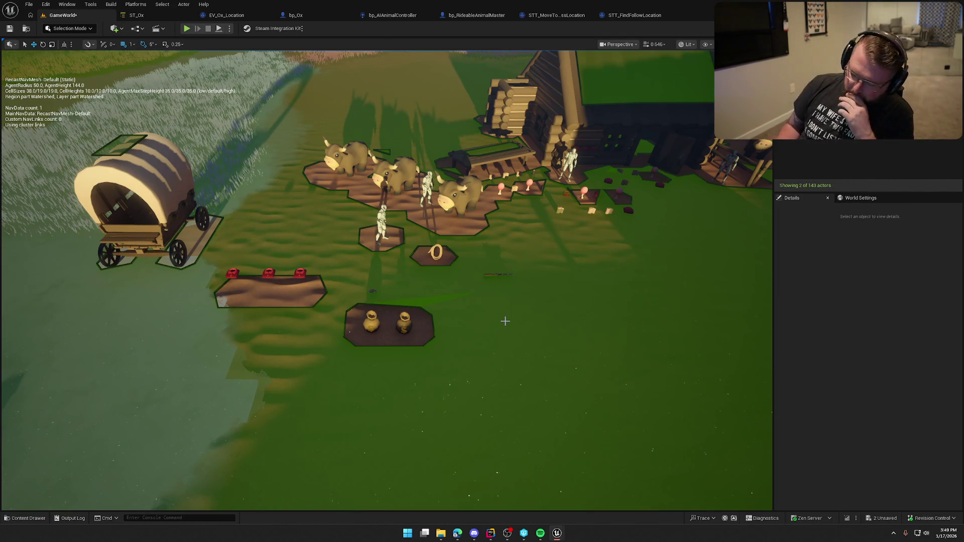
pyautogui.press('p')
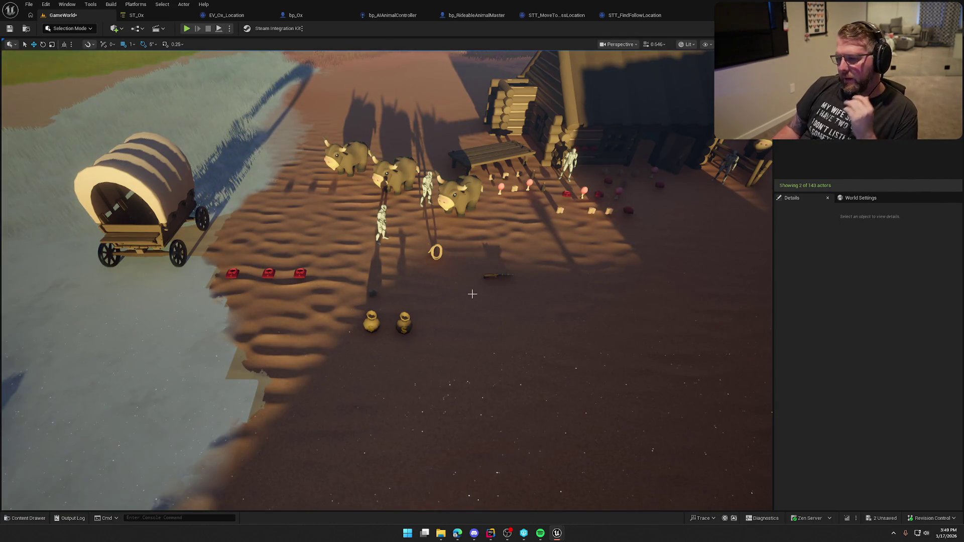
pyautogui.press('Left')
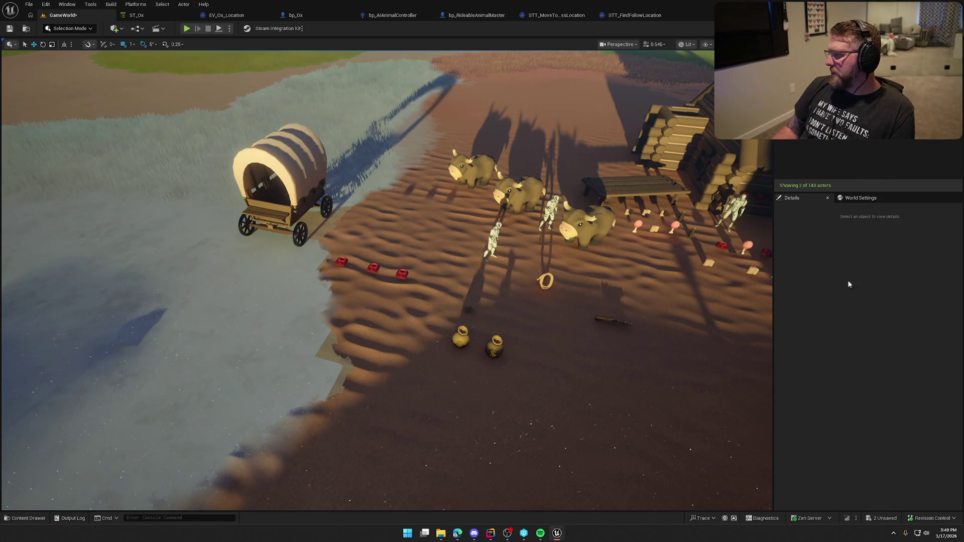
# Step: Save the GameWorld level and switch to the ST_Ox state tree
pyautogui.click(136, 15)
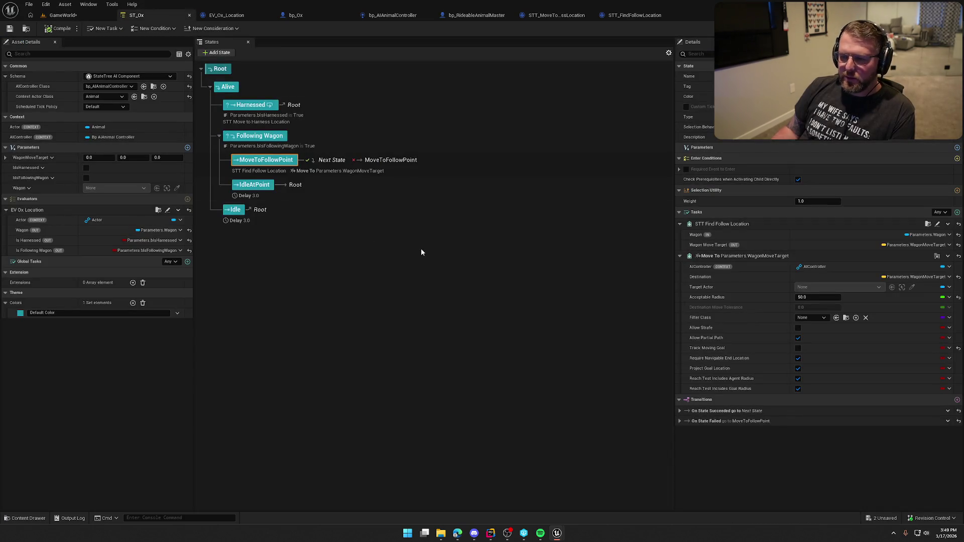
pyautogui.click(60, 15)
pyautogui.click(9, 29)
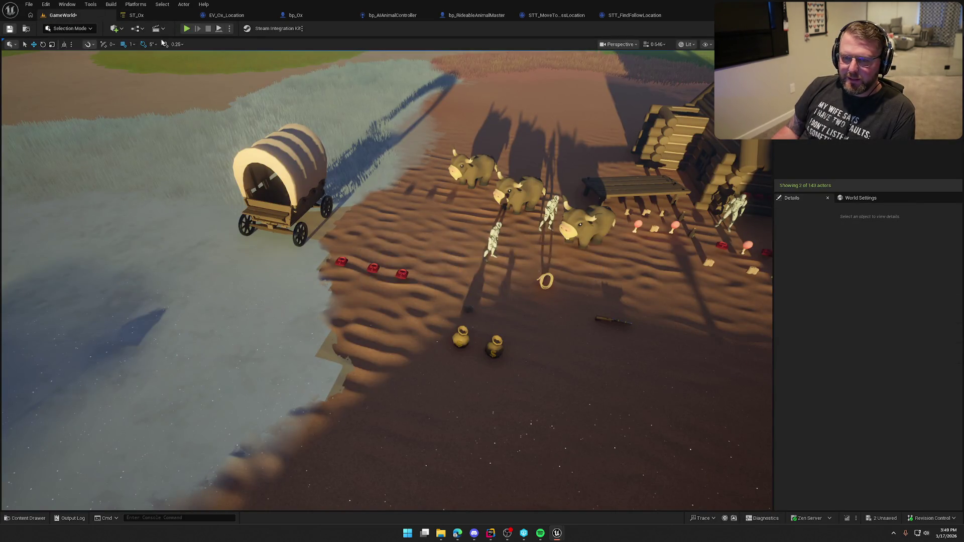
pyautogui.click(145, 16)
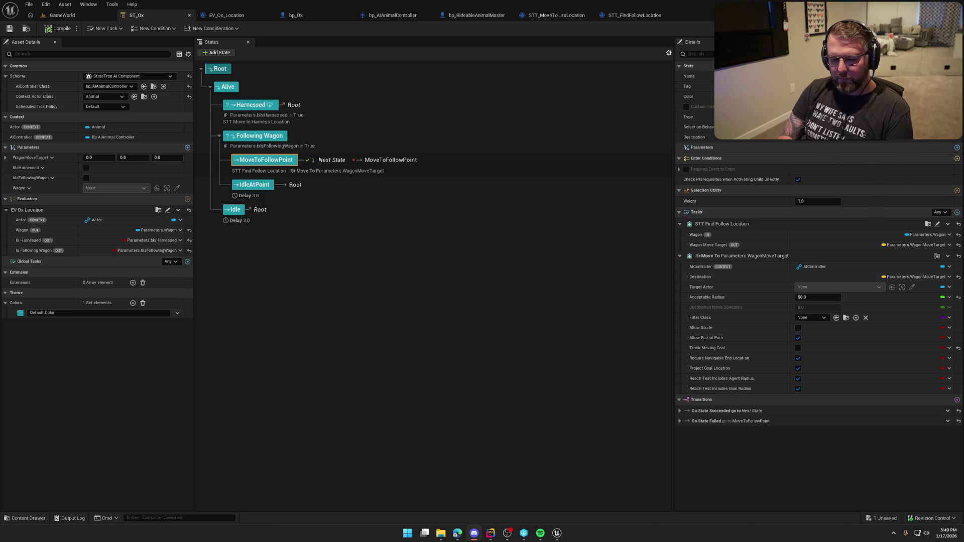
# Step: Browse EV_Ox_Location, bp_Ox, bp_AIAnimalController and bp_RideableAnimalMaster, ending on STT_MoveToHarnessLocation
pyautogui.click(346, 305)
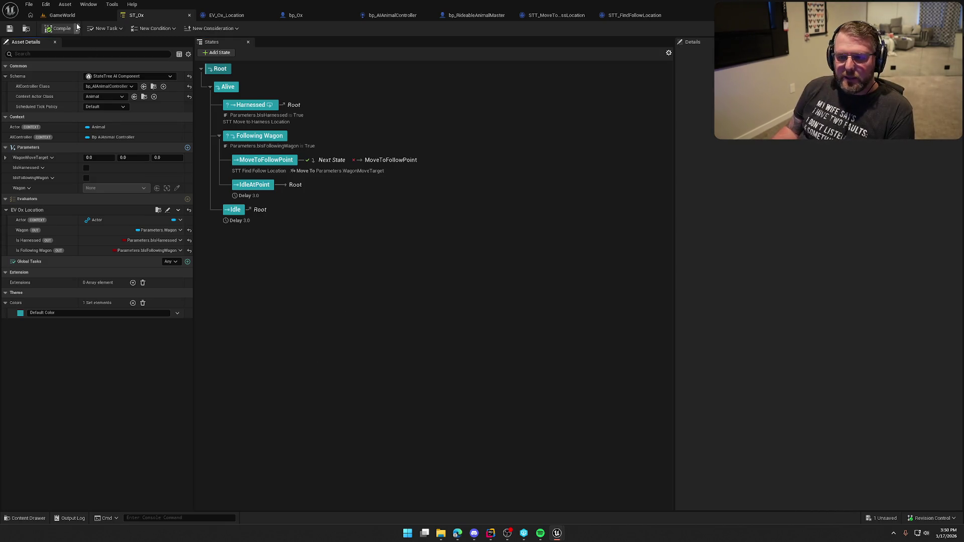
pyautogui.click(230, 17)
pyautogui.click(314, 14)
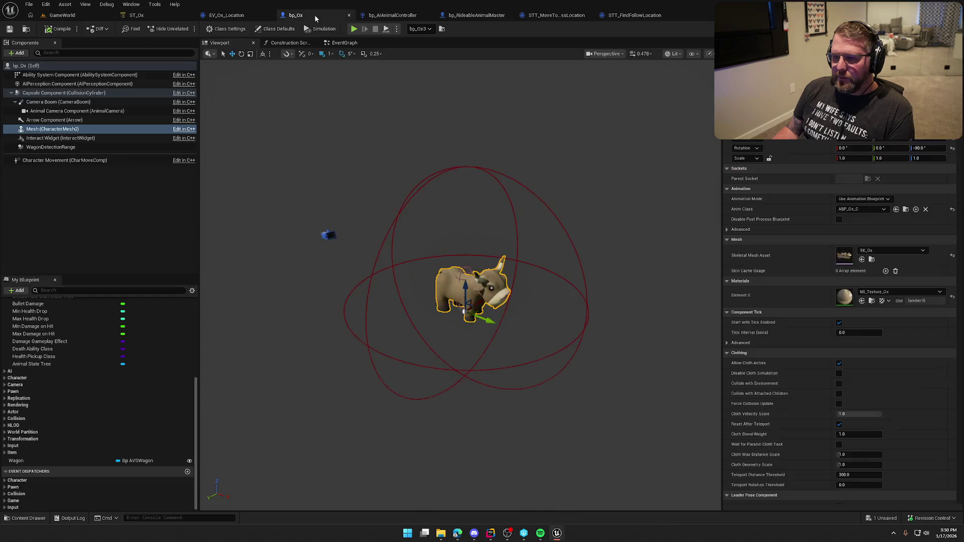
pyautogui.click(396, 15)
pyautogui.click(475, 15)
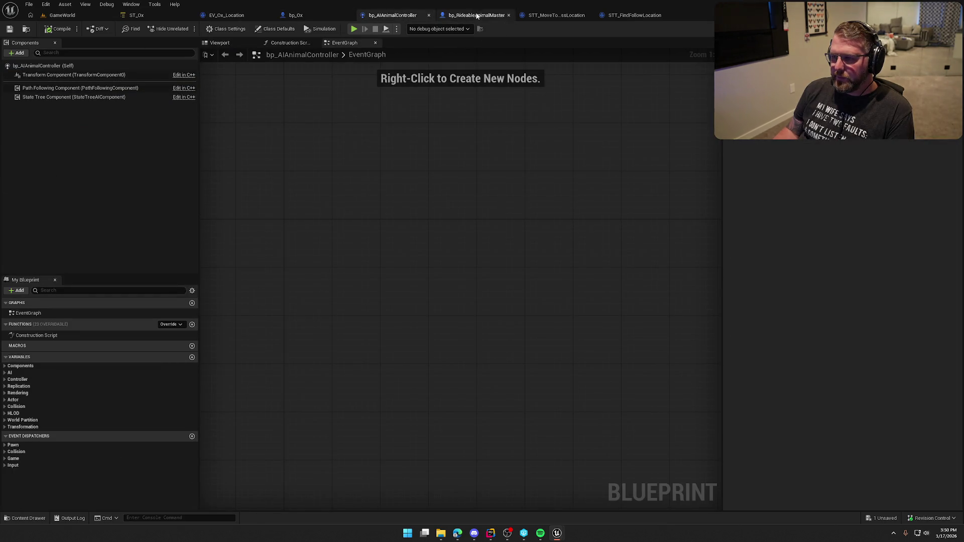
pyautogui.click(563, 16)
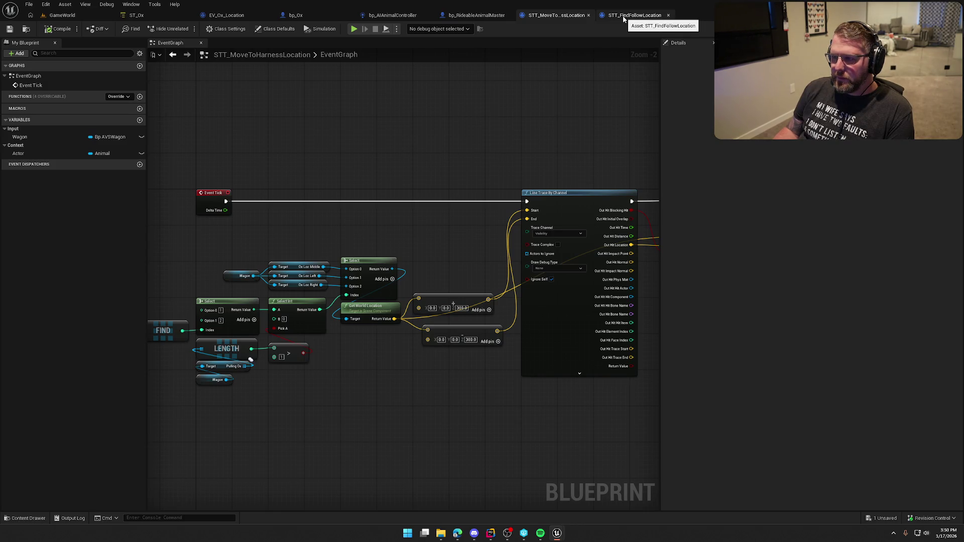
# Step: Inspect the Move To Location nodes and STT_FindFollowLocation's SET and Draw Debug Sphere nodes
pyautogui.moveTo(565, 148)
pyautogui.mouseDown()
pyautogui.moveTo(271, 137)
pyautogui.moveTo(198, 147)
pyautogui.mouseUp()
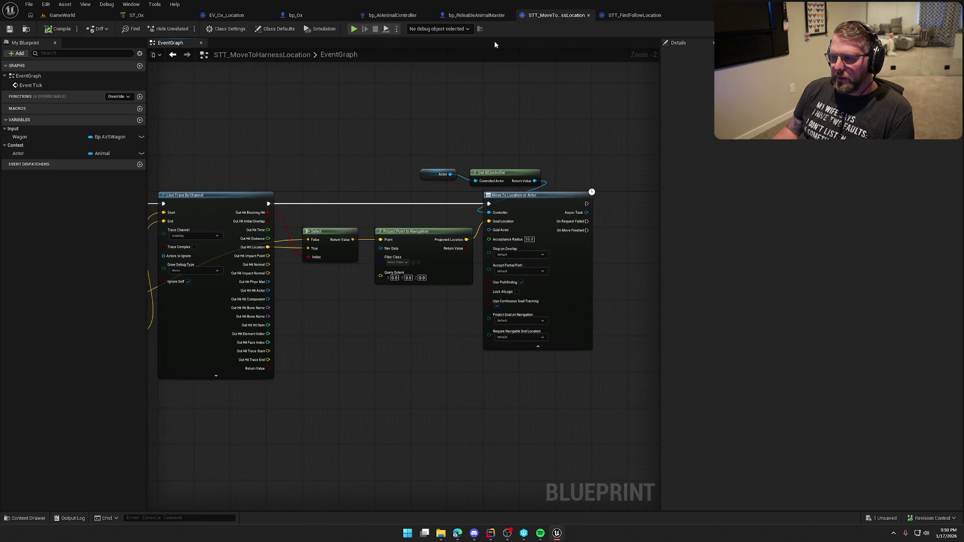
pyautogui.click(612, 15)
pyautogui.moveTo(508, 127); pyautogui.dragTo(620, 302)
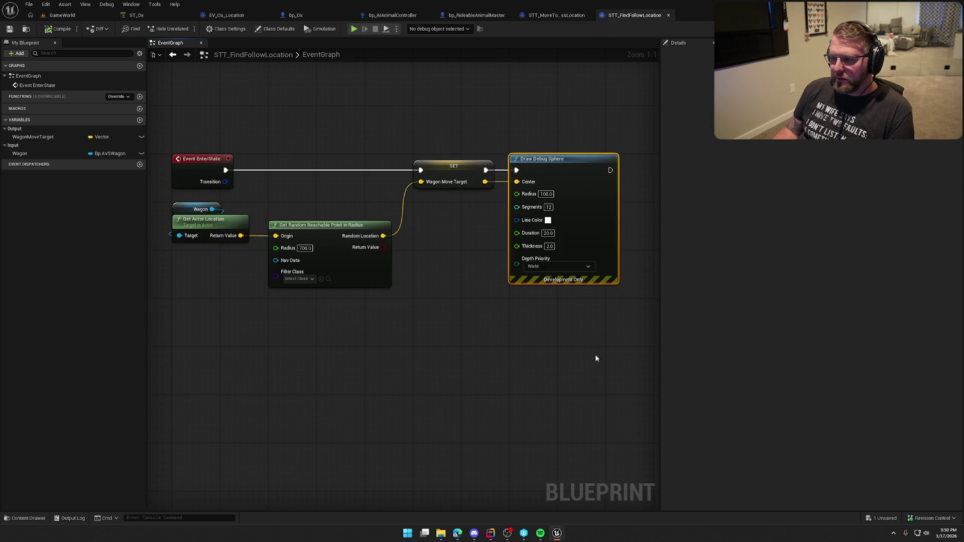
pyautogui.click(543, 345)
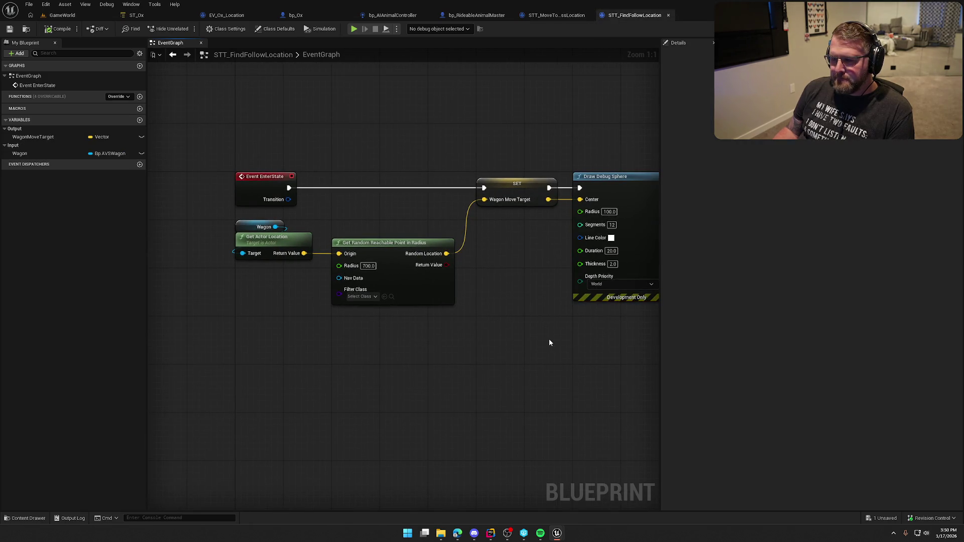
pyautogui.moveTo(551, 341); pyautogui.dragTo(413, 347)
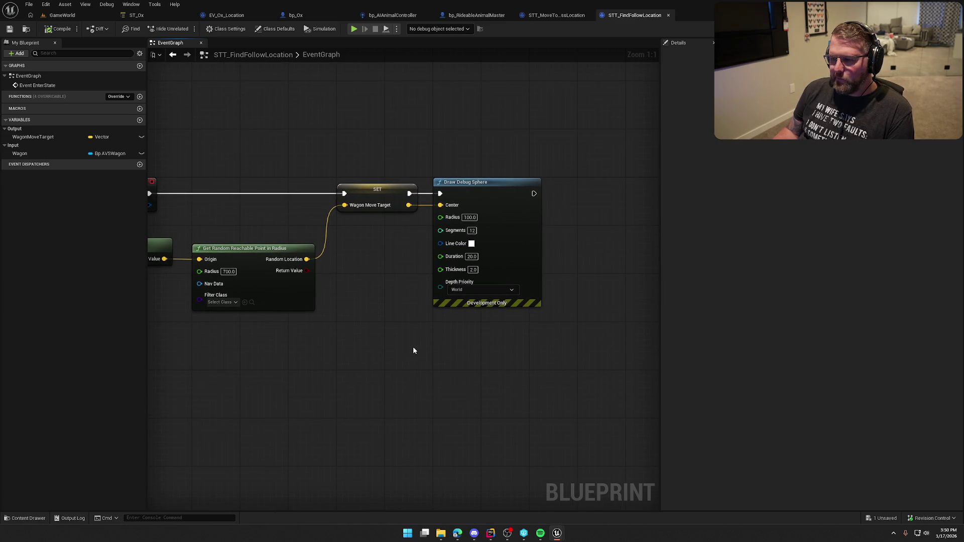
# Step: Frame the graph and open bp_AVSWagon from the Wagon variable type to view the wagon
pyautogui.press('Home')
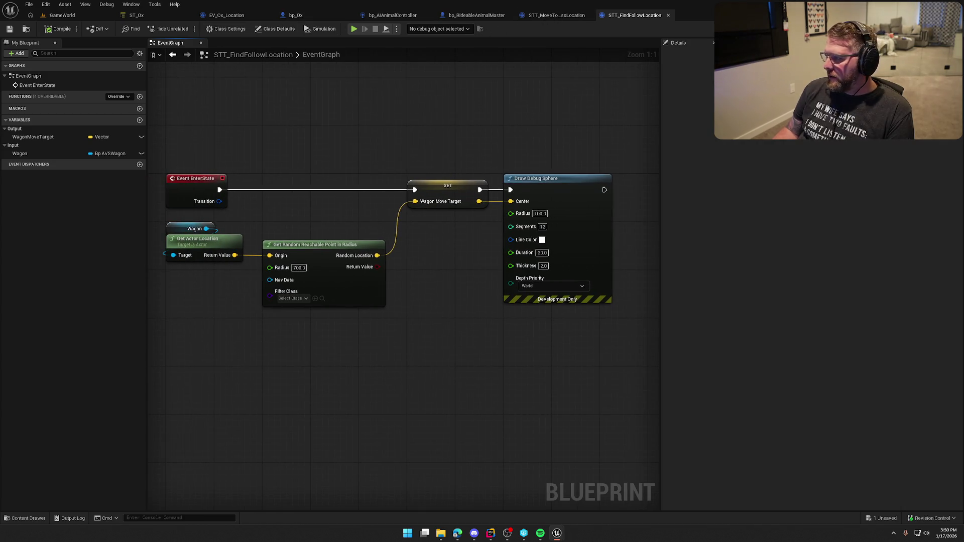
pyautogui.doubleClick(195, 229)
pyautogui.moveTo(294, 150)
pyautogui.mouseDown()
pyautogui.moveTo(530, 300)
pyautogui.moveTo(527, 273)
pyautogui.moveTo(537, 261)
pyautogui.mouseUp()
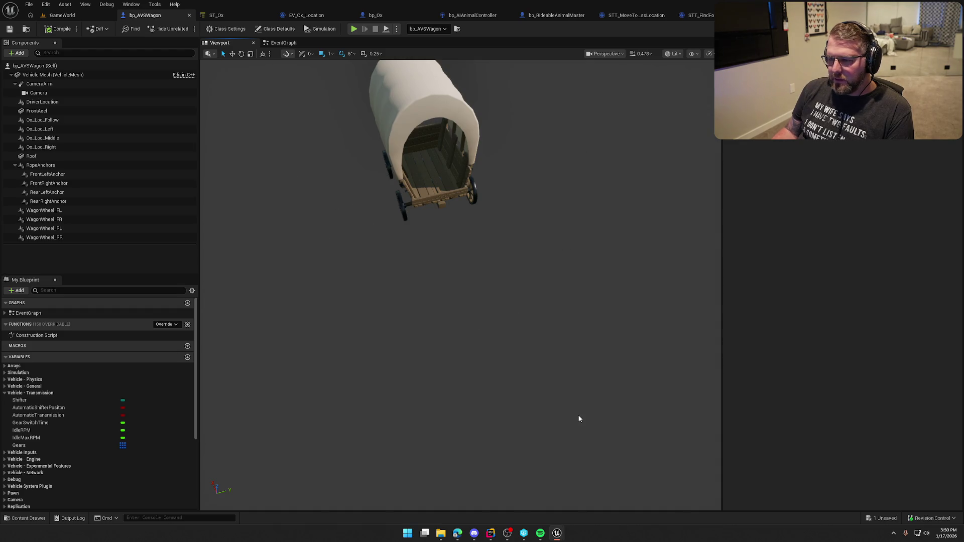
pyautogui.moveTo(511, 325); pyautogui.dragTo(527, 319)
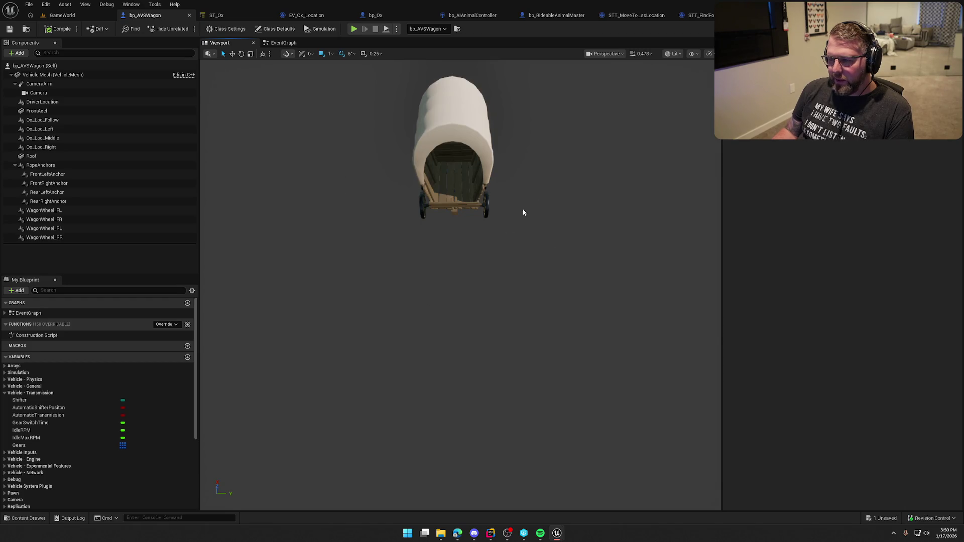
pyautogui.moveTo(534, 288); pyautogui.dragTo(530, 294)
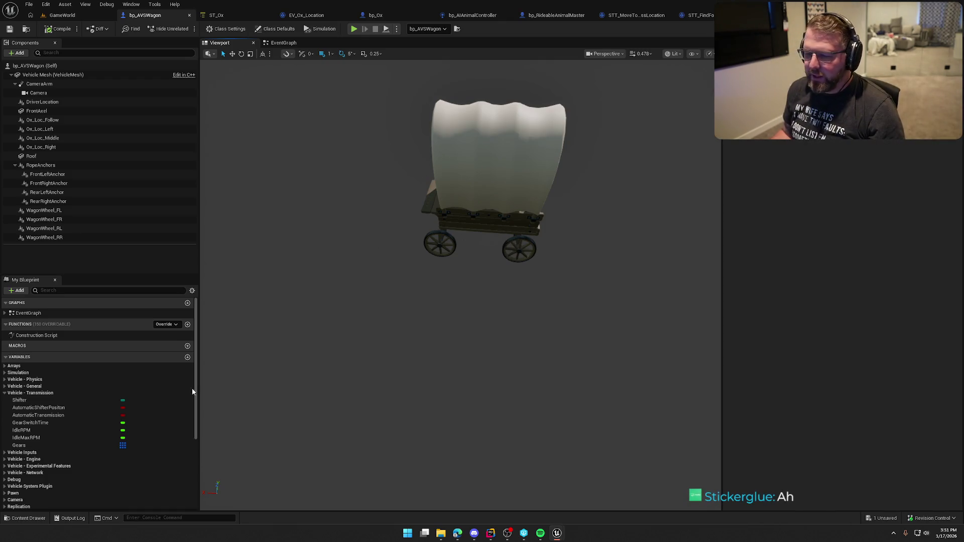
# Step: Collapse the Vehicle - Transmission variable category and move the view closer to the wagon
pyautogui.click(10, 393)
pyautogui.moveTo(592, 239)
pyautogui.mouseDown()
pyautogui.moveTo(663, 223)
pyautogui.moveTo(596, 269)
pyautogui.mouseUp()
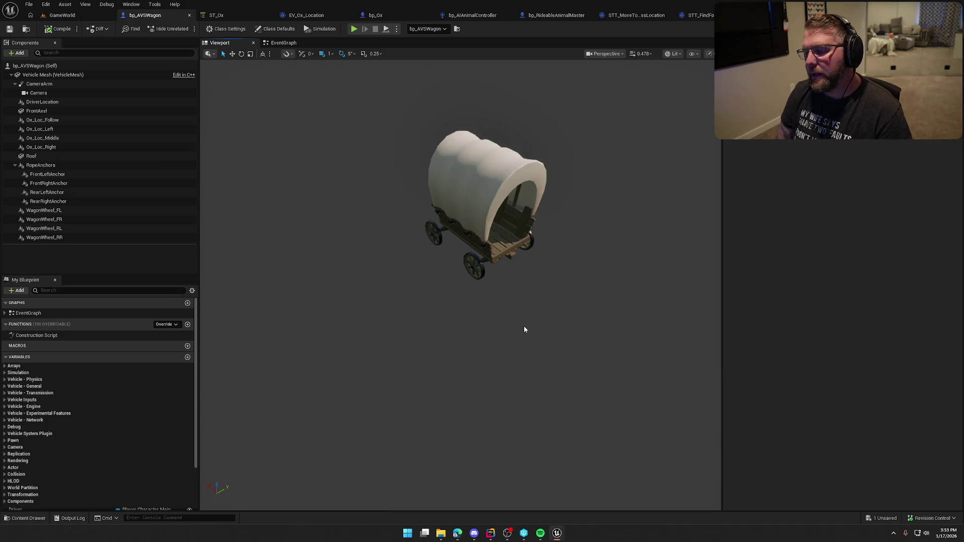
# Step: Orbit the bp_AVSWagon viewport around the covered wagon's side and front, then re-frame it with F
pyautogui.moveTo(524, 330); pyautogui.dragTo(532, 324)
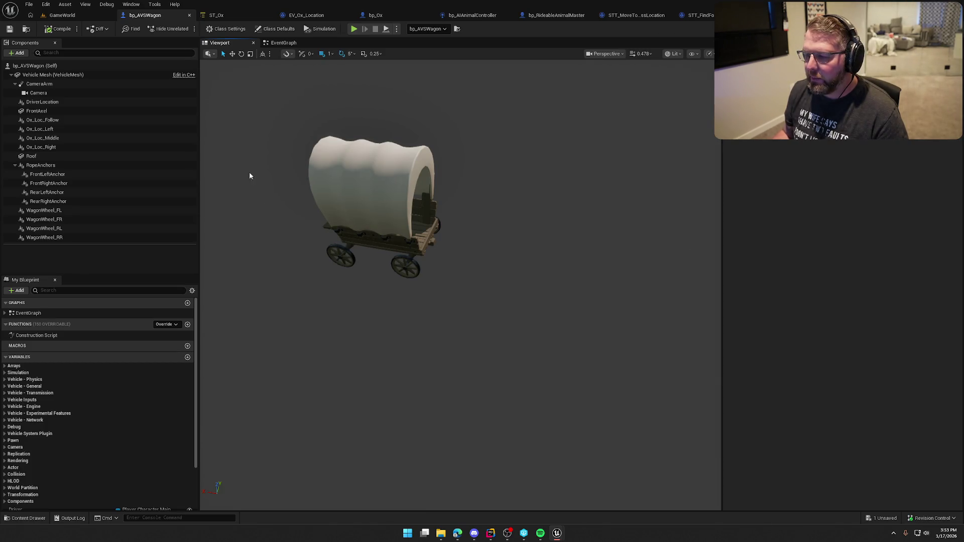
pyautogui.moveTo(444, 285)
pyautogui.mouseDown()
pyautogui.moveTo(452, 312)
pyautogui.moveTo(444, 285)
pyautogui.mouseUp()
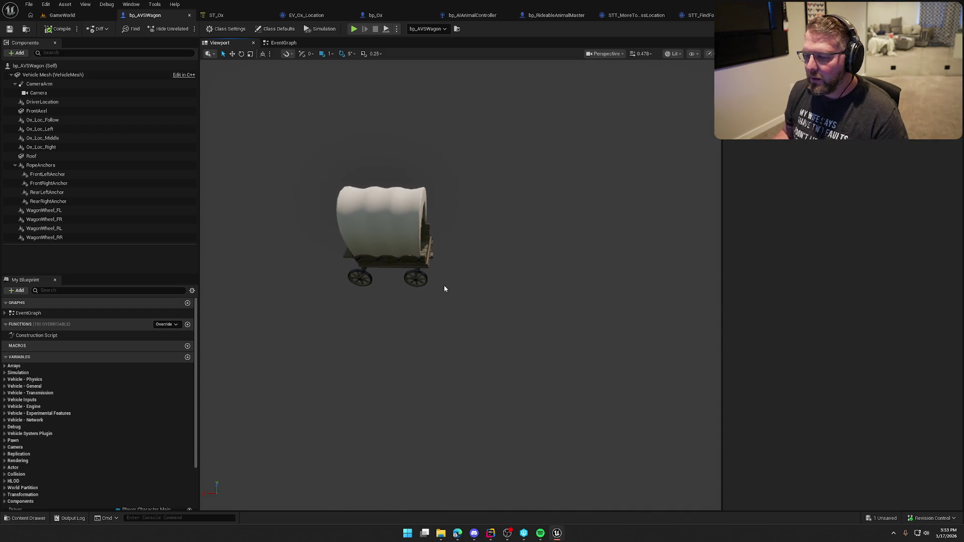
pyautogui.moveTo(457, 237); pyautogui.dragTo(419, 225)
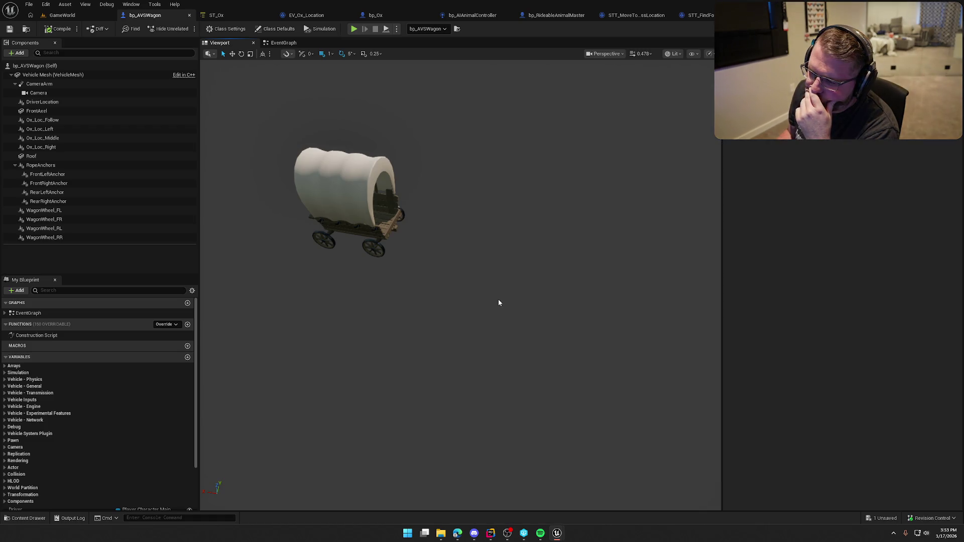
pyautogui.press('f')
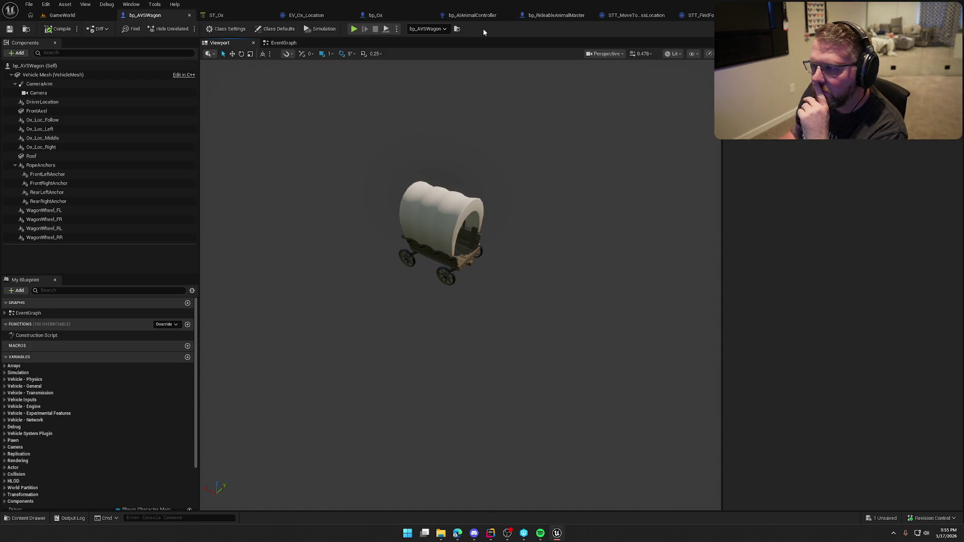
# Step: In bp_AIAnimalController, add the StateTreeComponent's On Component Deactivated event and delete the stray reference node
pyautogui.click(472, 15)
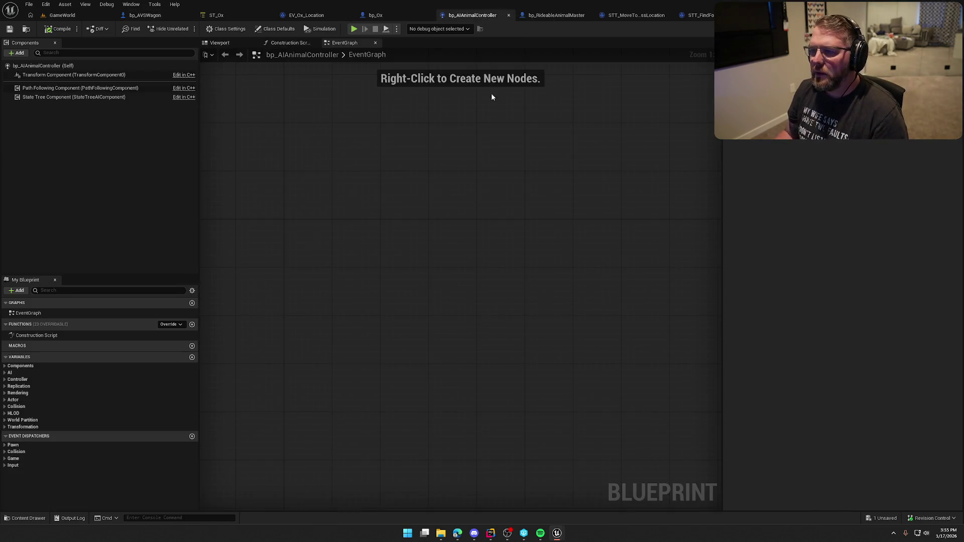
pyautogui.moveTo(56, 97)
pyautogui.mouseDown()
pyautogui.moveTo(359, 198)
pyautogui.moveTo(454, 203)
pyautogui.mouseUp()
pyautogui.write('d')
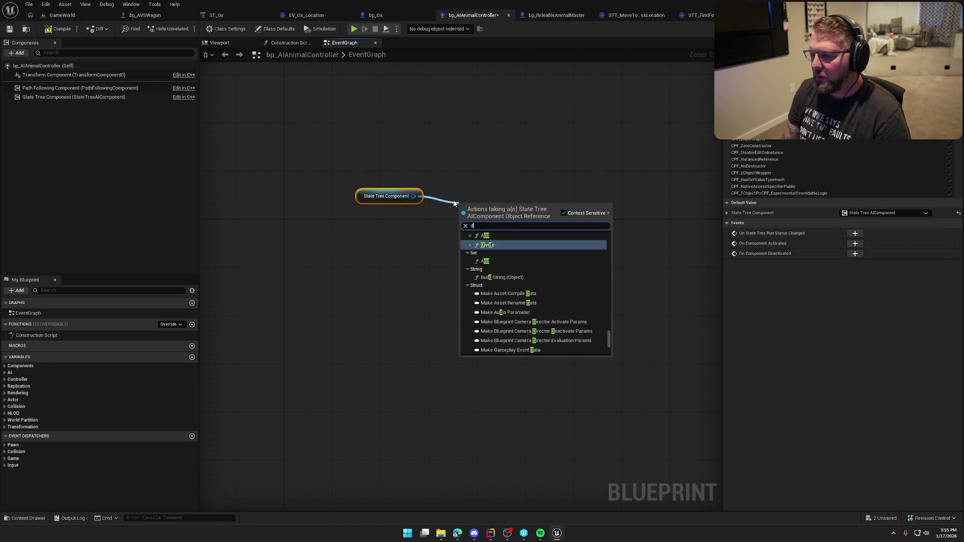
pyautogui.press('BackSpace')
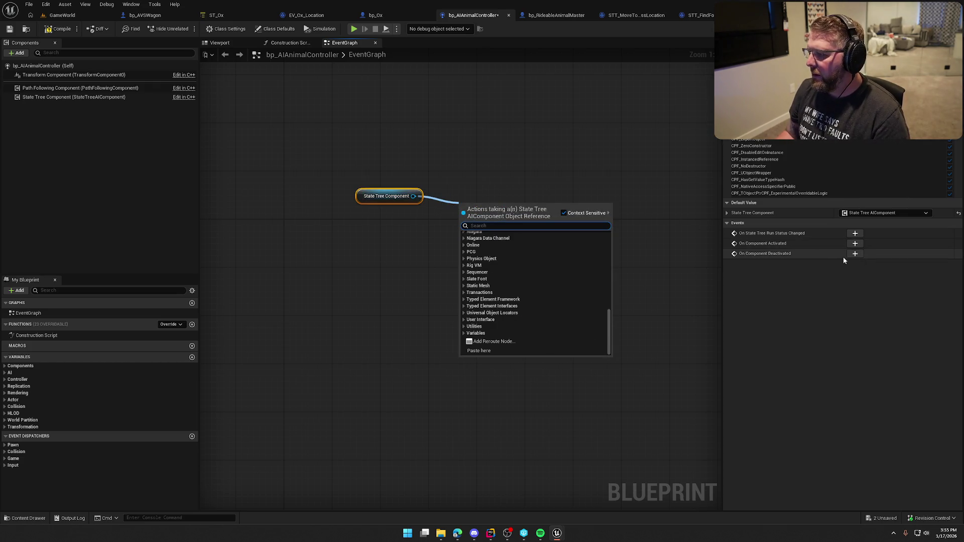
pyautogui.click(854, 253)
pyautogui.click(424, 172)
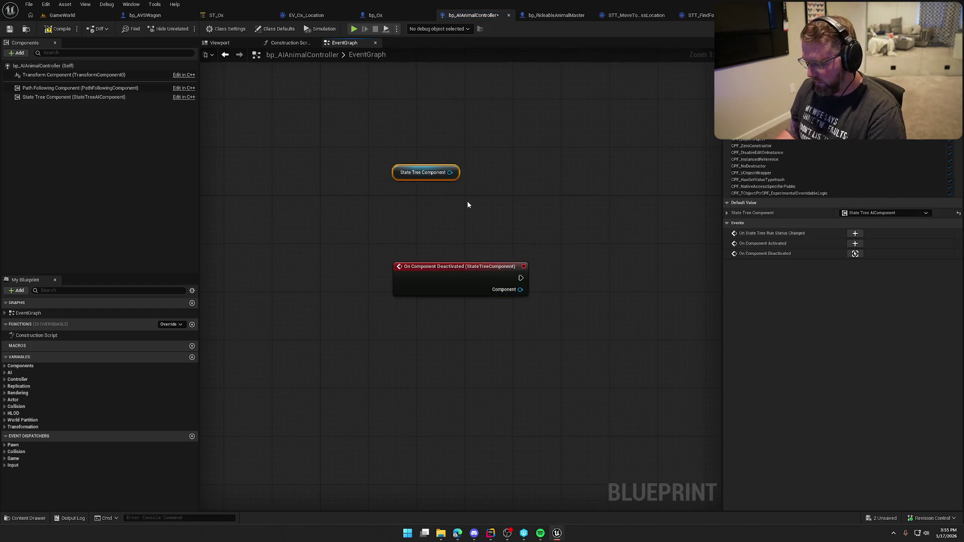
pyautogui.press('Delete')
pyautogui.moveTo(456, 279)
pyautogui.mouseDown()
pyautogui.moveTo(379, 214)
pyautogui.moveTo(386, 220)
pyautogui.mouseUp()
# Step: Connect a Print String reading 'boom', compile, and start a GameWorld play-in-editor session
pyautogui.moveTo(448, 211)
pyautogui.mouseDown()
pyautogui.moveTo(511, 220)
pyautogui.moveTo(525, 213)
pyautogui.mouseUp()
pyautogui.write('print string')
pyautogui.press('Return')
pyautogui.click(563, 236)
pyautogui.write('boom')
pyautogui.press('Return')
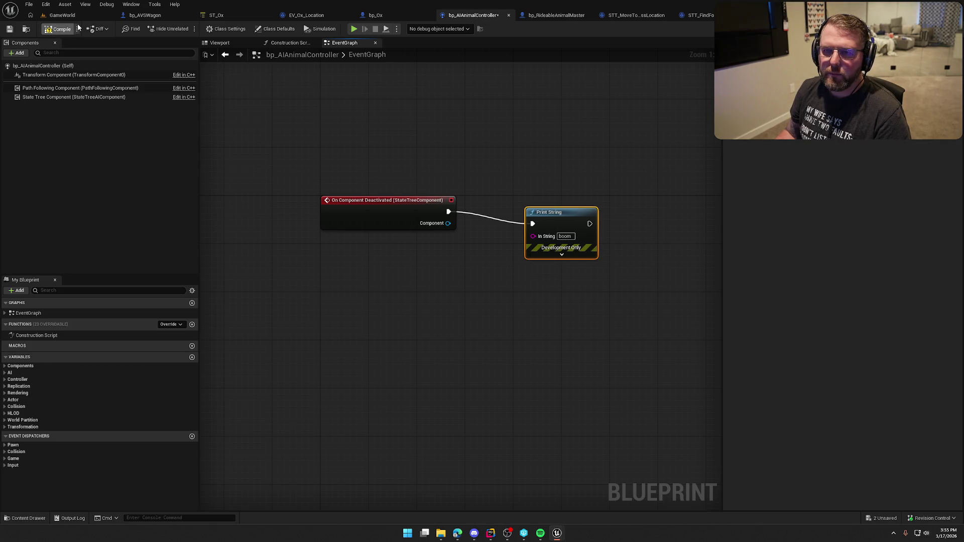
pyautogui.click(62, 29)
pyautogui.click(62, 15)
pyautogui.click(186, 28)
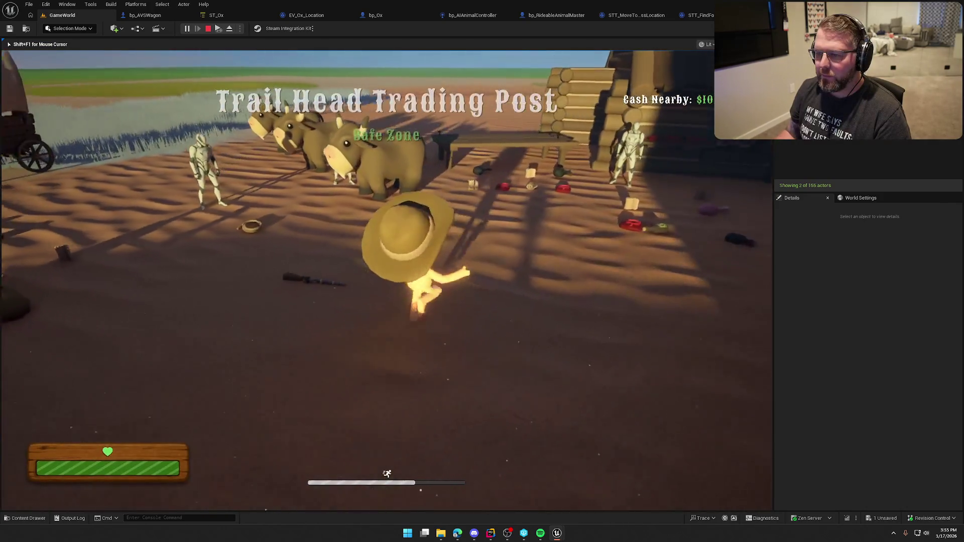
# Step: Walk the character to an ox, mount it with E, then stop the play session with Esc
pyautogui.press('e')
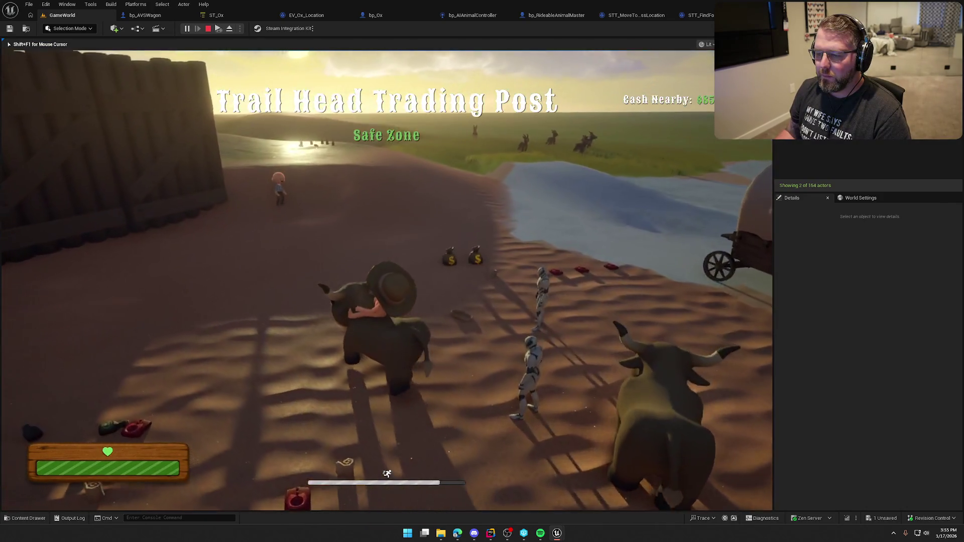
pyautogui.press('w')
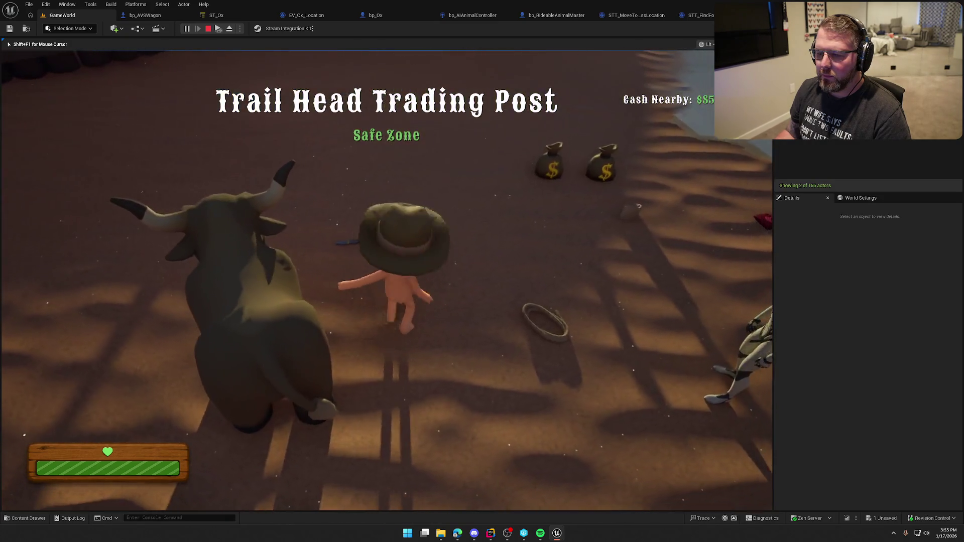
pyautogui.press('e')
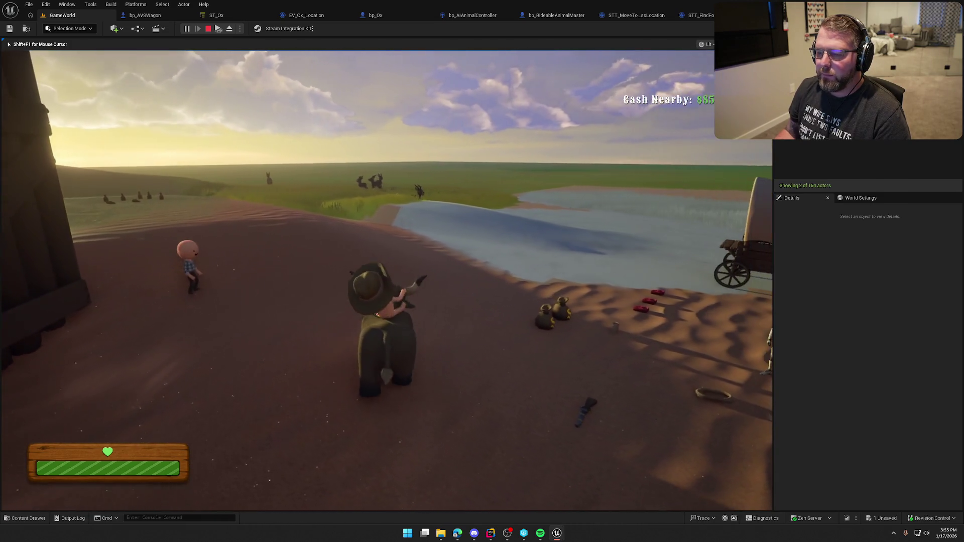
pyautogui.press('Escape')
pyautogui.click(471, 15)
# Step: Delete the existing graph nodes and add an Event Destroyed override in their place
pyautogui.moveTo(336, 150); pyautogui.dragTo(605, 316)
pyautogui.press('Delete')
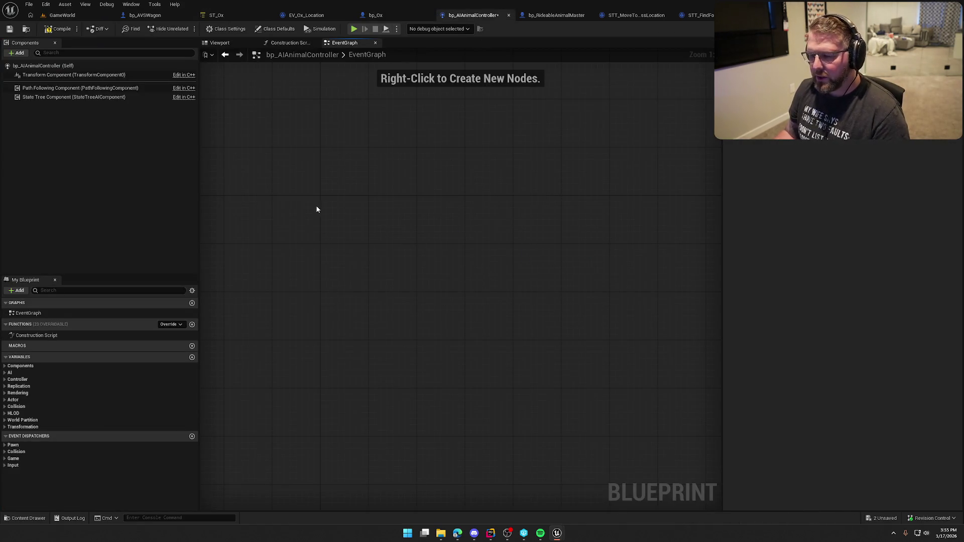
pyautogui.rightClick(321, 204)
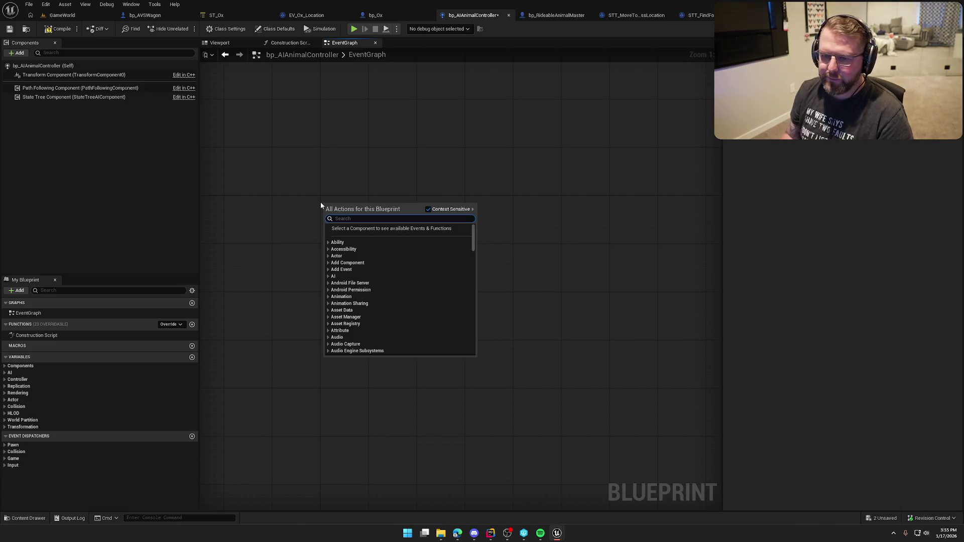
pyautogui.press('Escape')
pyautogui.click(178, 323)
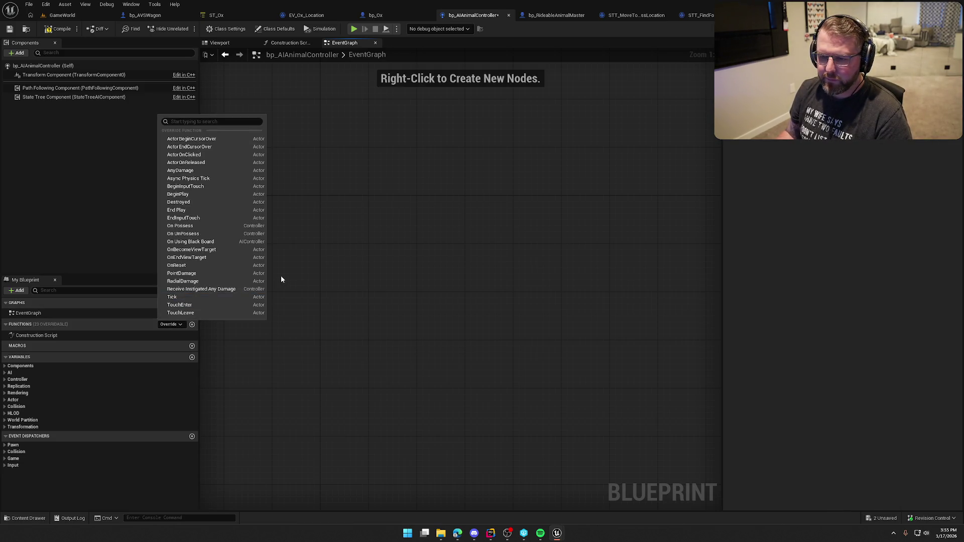
pyautogui.click(208, 202)
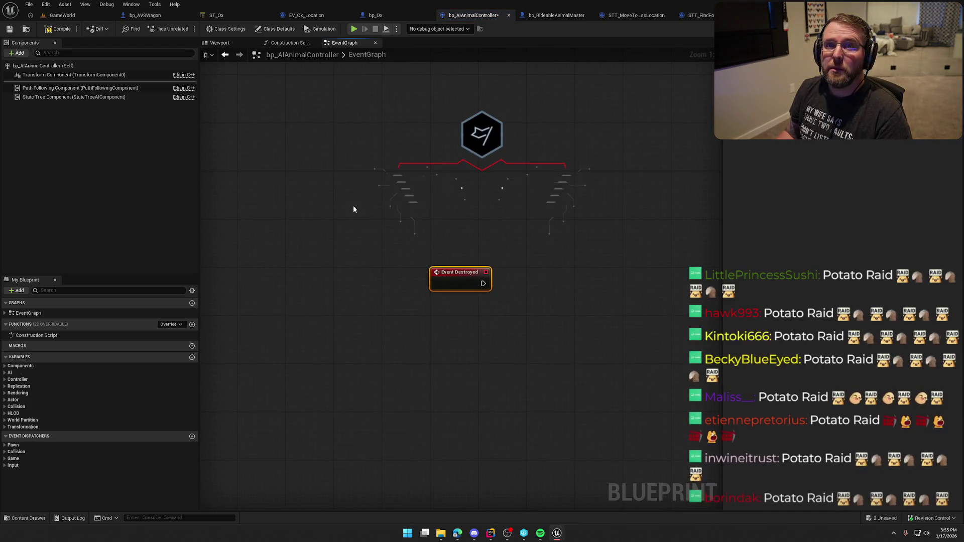
pyautogui.moveTo(455, 273)
pyautogui.mouseDown()
pyautogui.moveTo(414, 263)
pyautogui.moveTo(415, 166)
pyautogui.moveTo(354, 216)
pyautogui.mouseUp()
pyautogui.click(399, 297)
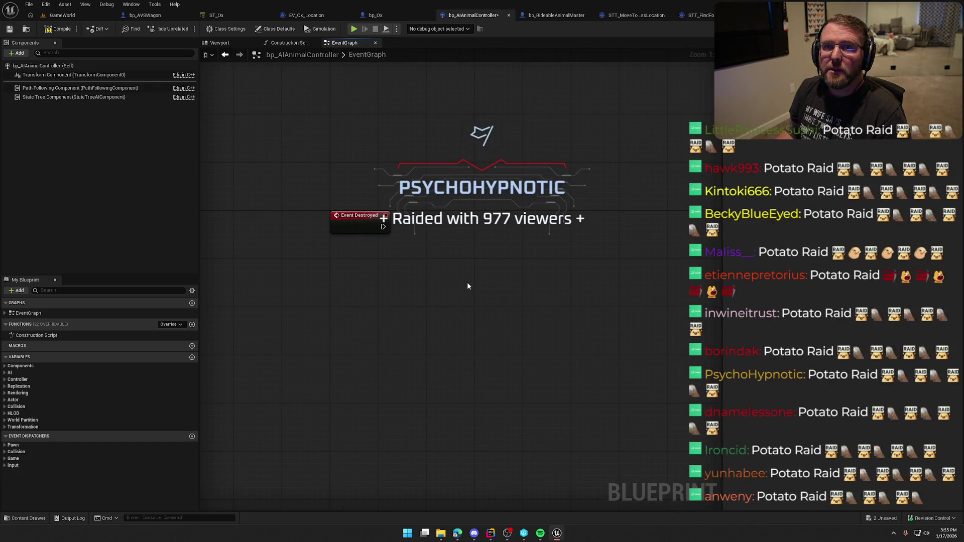
# Step: Go back to the GameWorld level and open the Content Drawer
pyautogui.moveTo(507, 276); pyautogui.dragTo(459, 275)
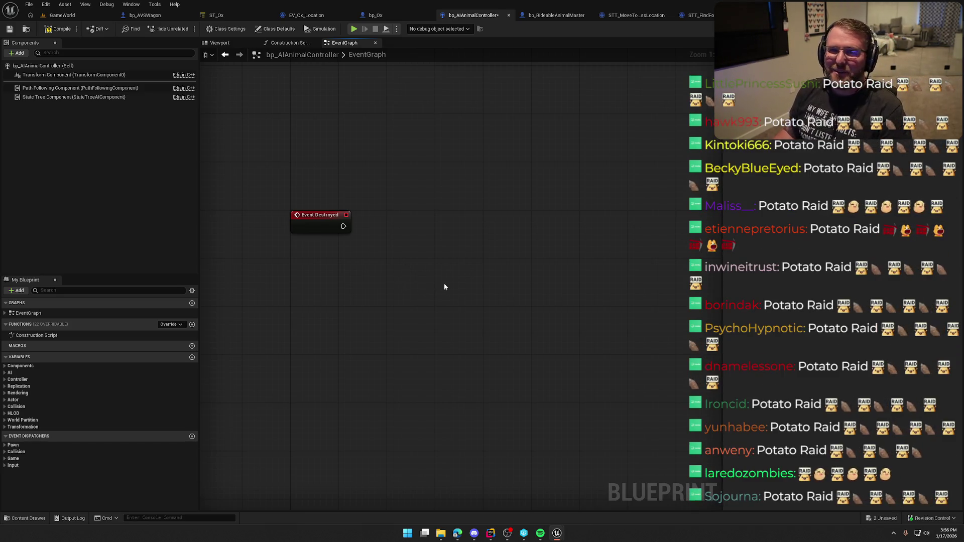
pyautogui.moveTo(373, 270); pyautogui.dragTo(355, 271)
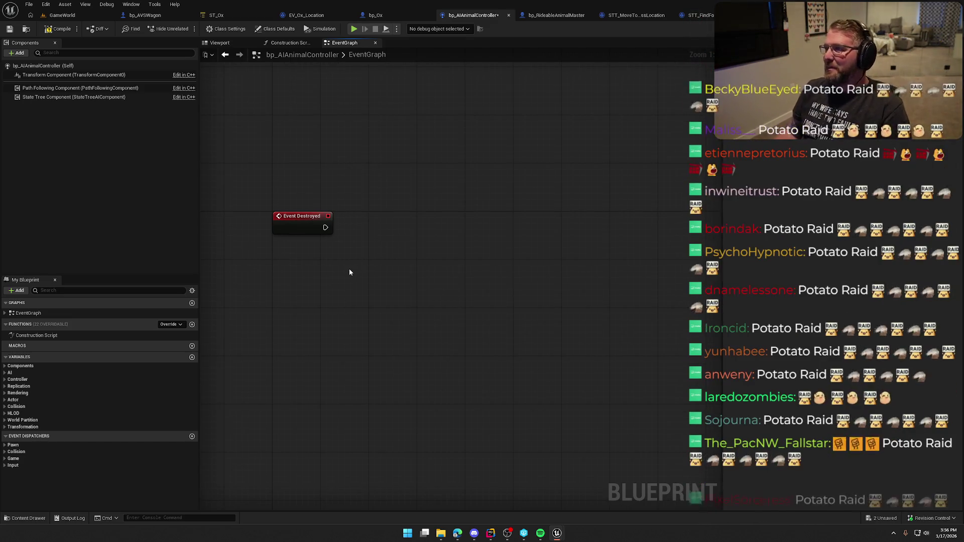
pyautogui.moveTo(306, 256); pyautogui.dragTo(328, 260)
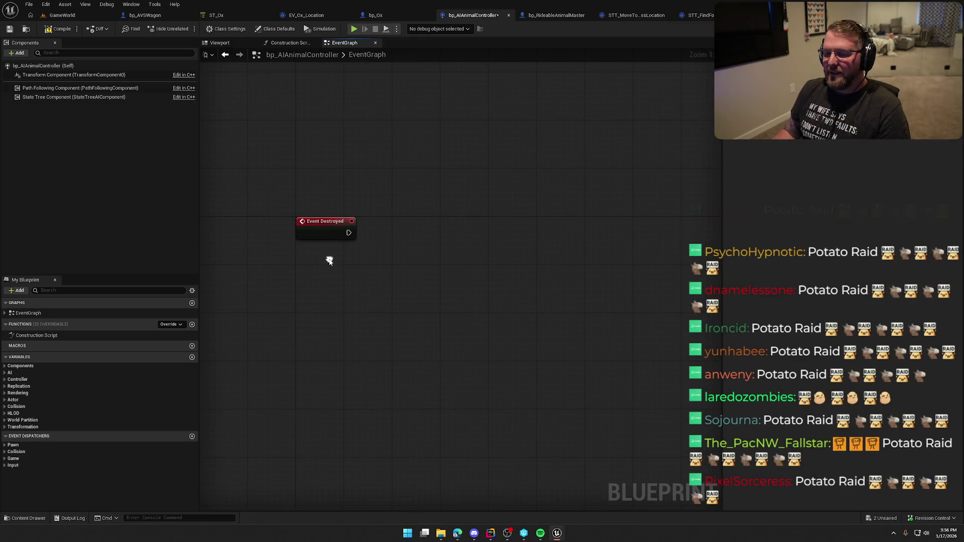
pyautogui.click(61, 15)
pyautogui.click(25, 518)
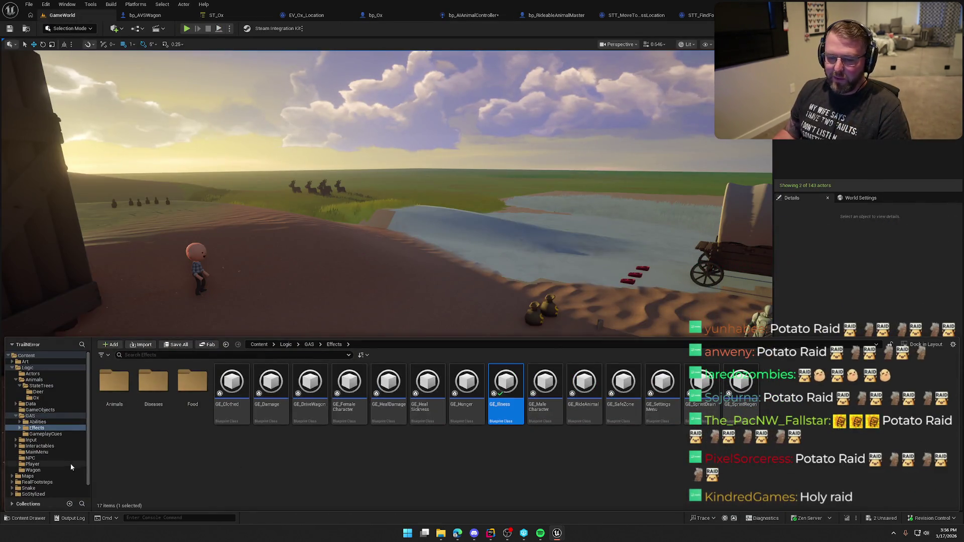
# Step: Open TrailMap from the Maps folder, saving the pending changes with Save Selected
pyautogui.click(28, 368)
pyautogui.click(11, 367)
pyautogui.click(28, 373)
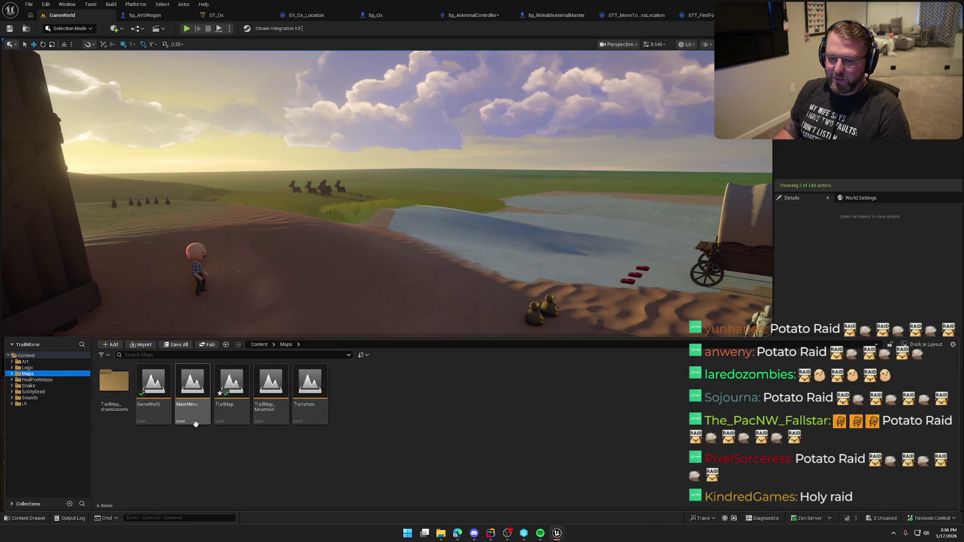
pyautogui.doubleClick(232, 385)
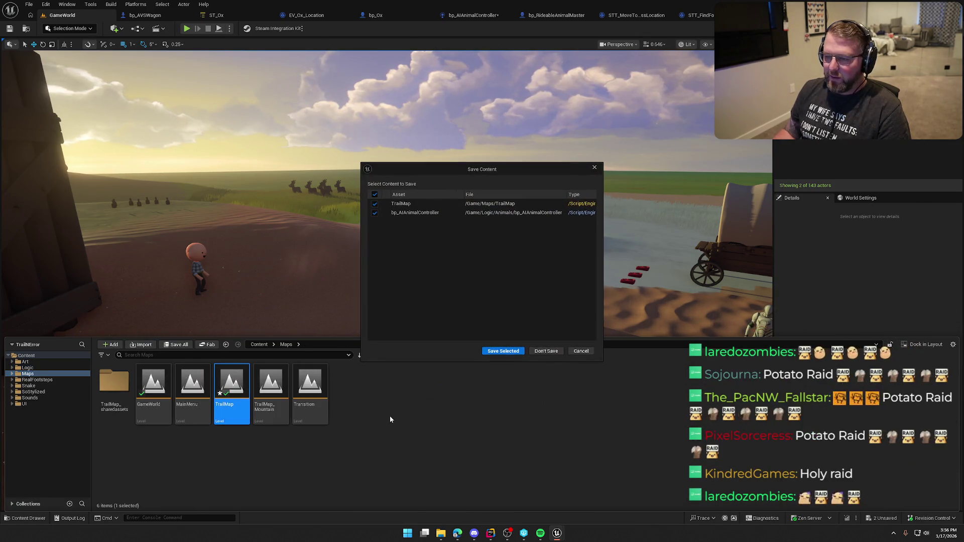
pyautogui.click(509, 352)
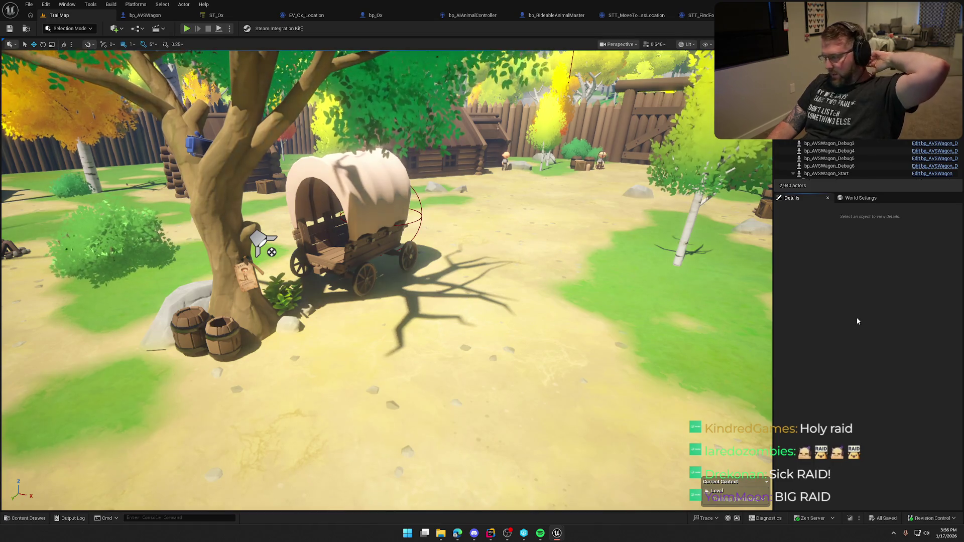
# Step: Fly the camera through the TrailMap village past the cabin to the covered wagon, then start Play with Alt+P
pyautogui.moveTo(652, 327)
pyautogui.mouseDown()
pyautogui.moveTo(703, 281)
pyautogui.moveTo(426, 291)
pyautogui.moveTo(467, 264)
pyautogui.mouseUp()
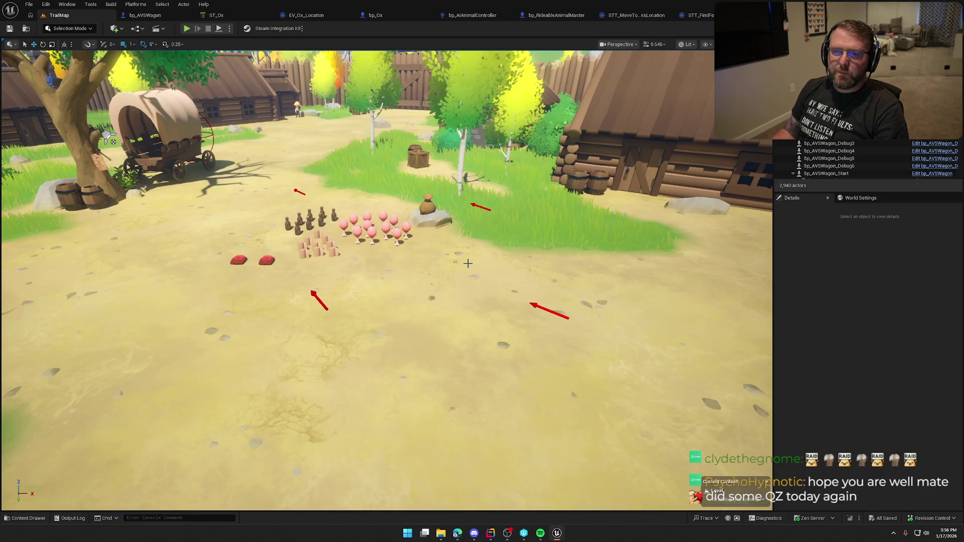
pyautogui.moveTo(433, 138); pyautogui.dragTo(461, 217)
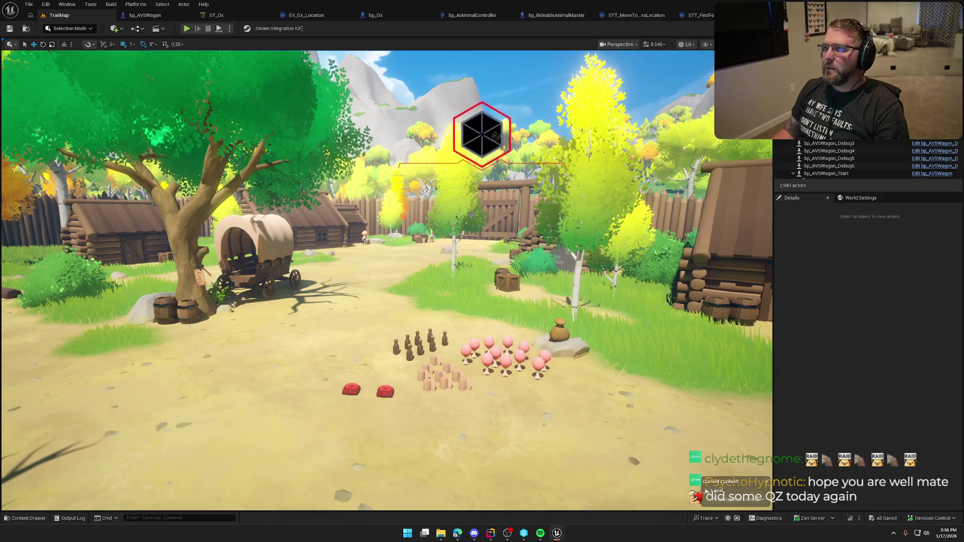
pyautogui.moveTo(461, 216); pyautogui.dragTo(460, 202)
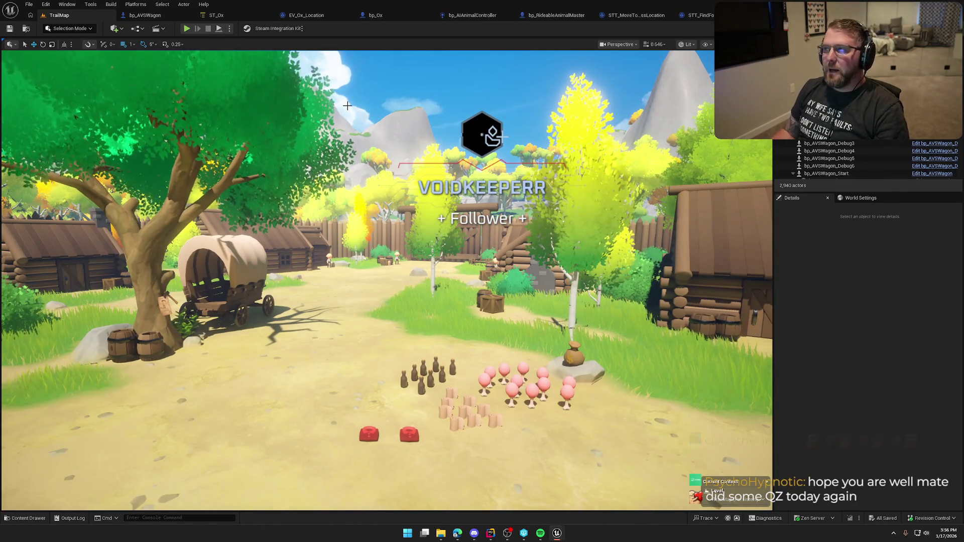
pyautogui.moveTo(401, 147)
pyautogui.mouseDown()
pyautogui.moveTo(301, 147)
pyautogui.moveTo(399, 140)
pyautogui.mouseUp()
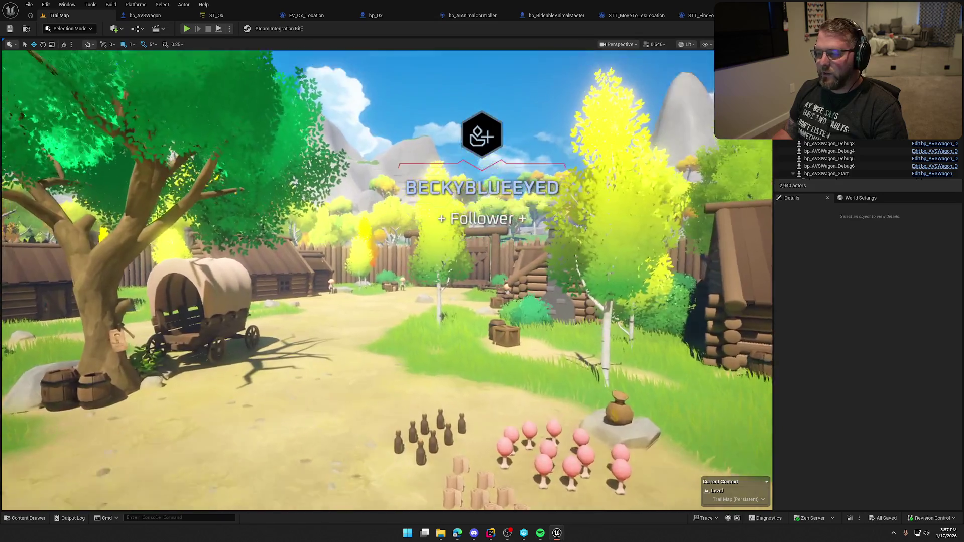
pyautogui.moveTo(380, 217); pyautogui.dragTo(381, 217)
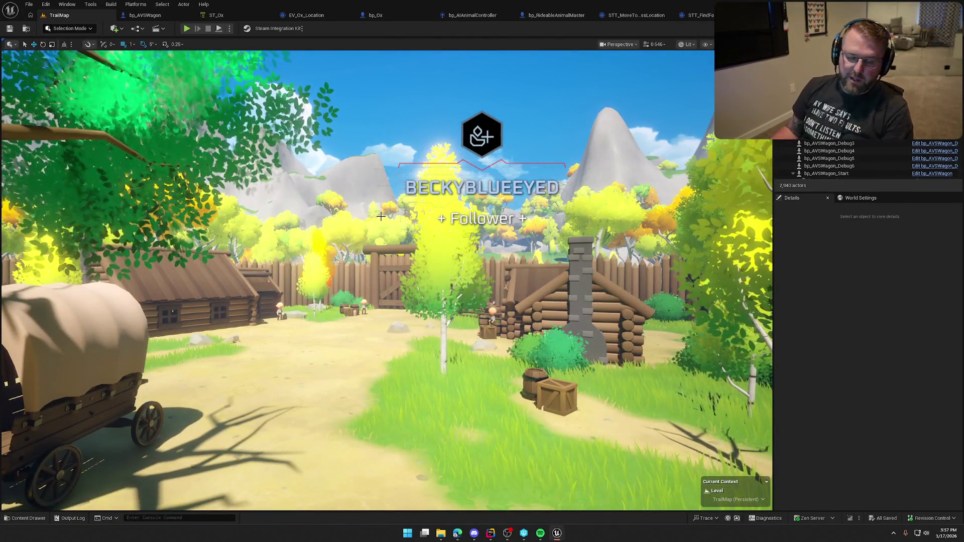
pyautogui.moveTo(351, 218); pyautogui.dragTo(351, 218)
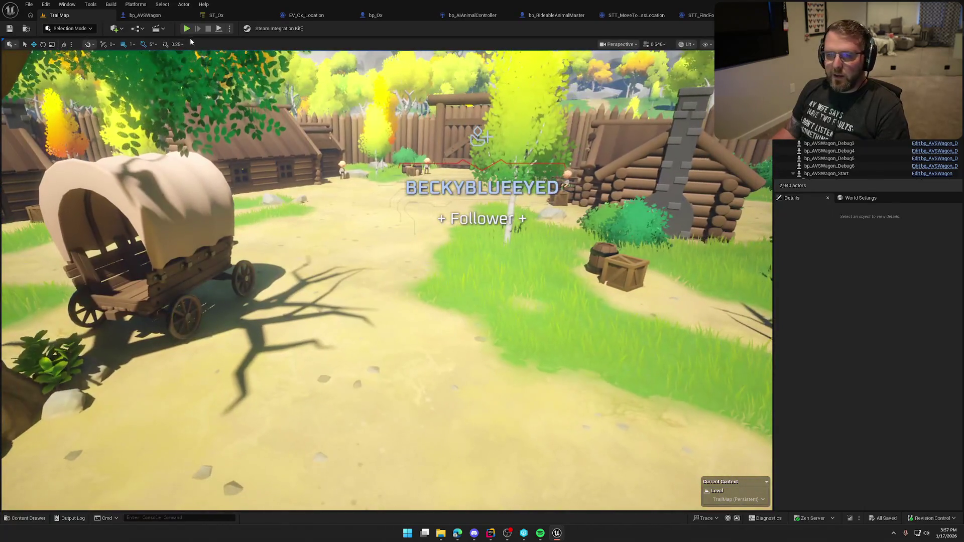
pyautogui.hotkey('alt', 'p')
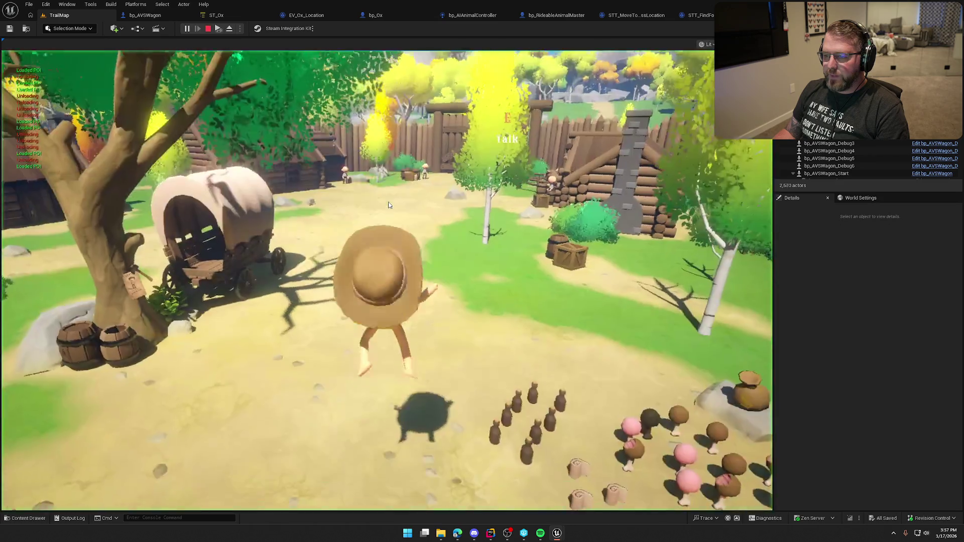
# Step: Walk the character through the trading-post goods to trigger a purchase
pyautogui.click(388, 205)
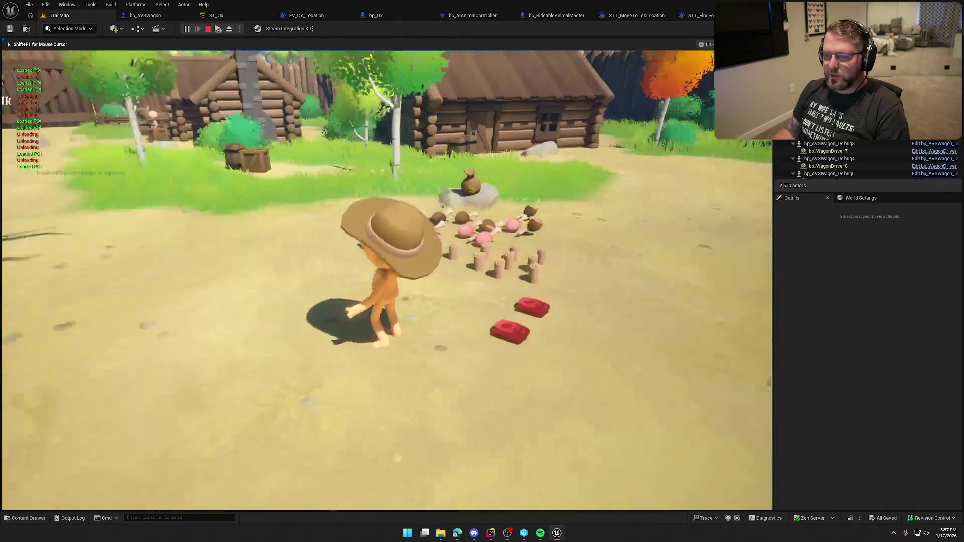
pyautogui.press('w')
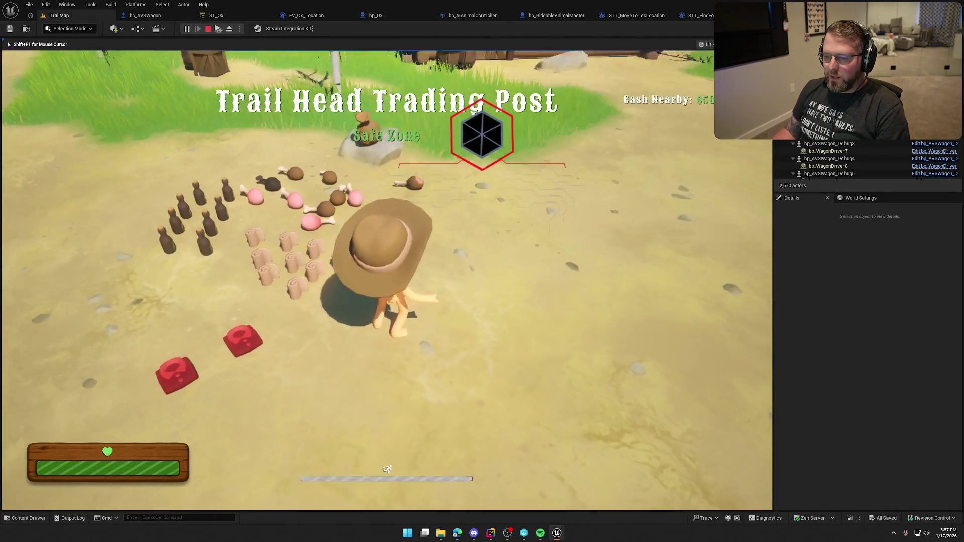
pyautogui.press('w')
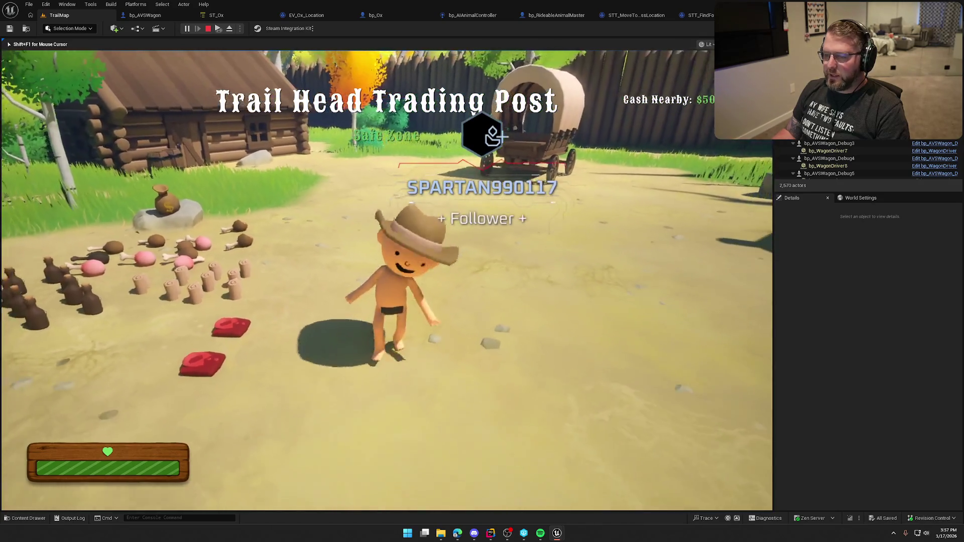
pyautogui.press('w')
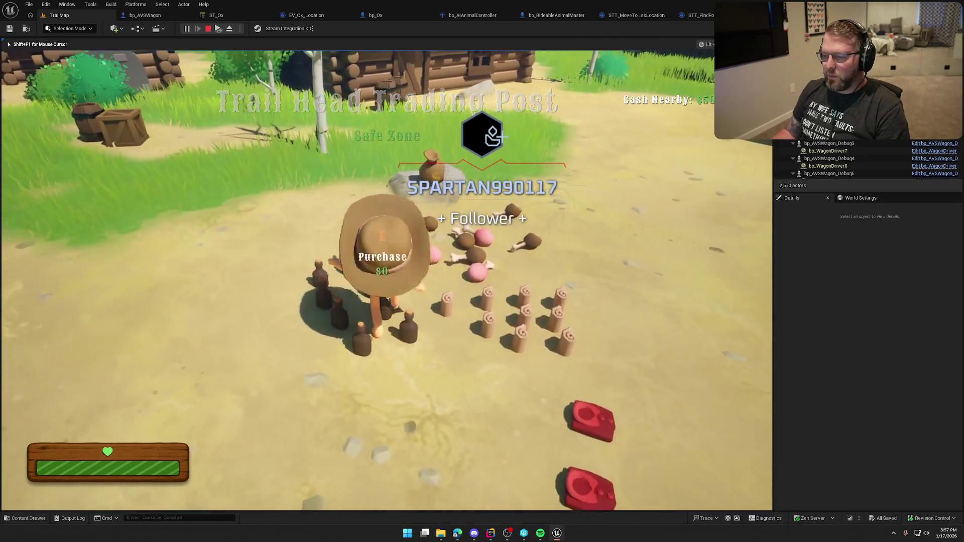
pyautogui.press('w')
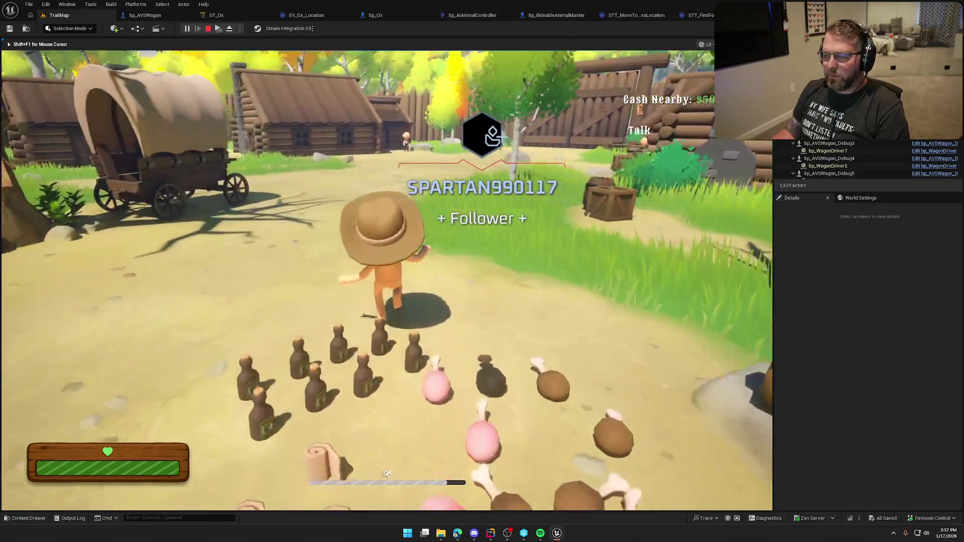
# Step: Board the covered wagon with E and drive it along the dirt trail
pyautogui.press('w')
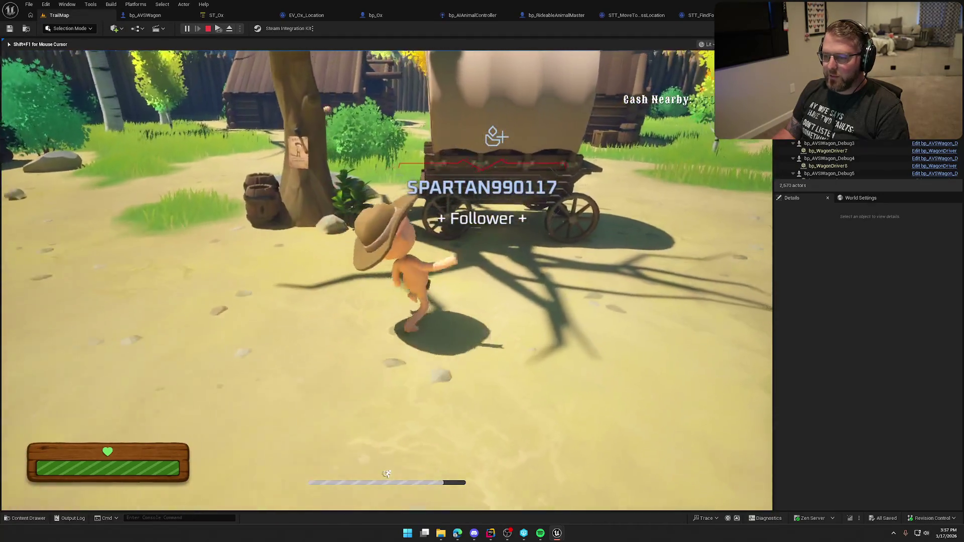
pyautogui.press('w')
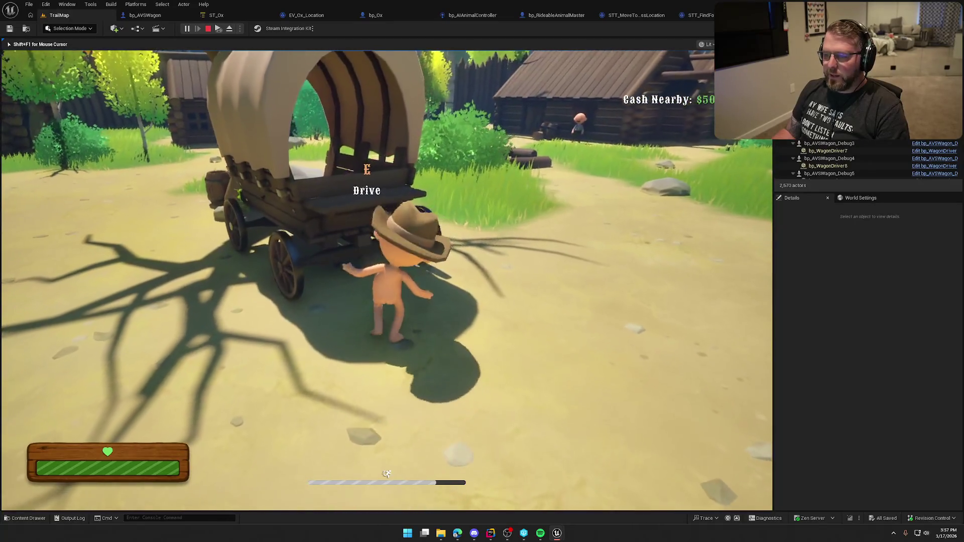
pyautogui.press('e')
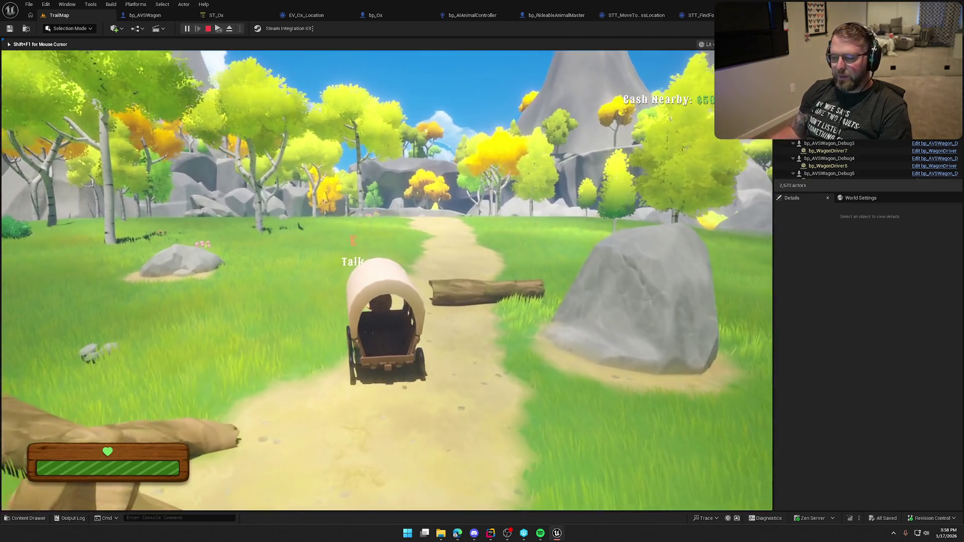
pyautogui.press('w')
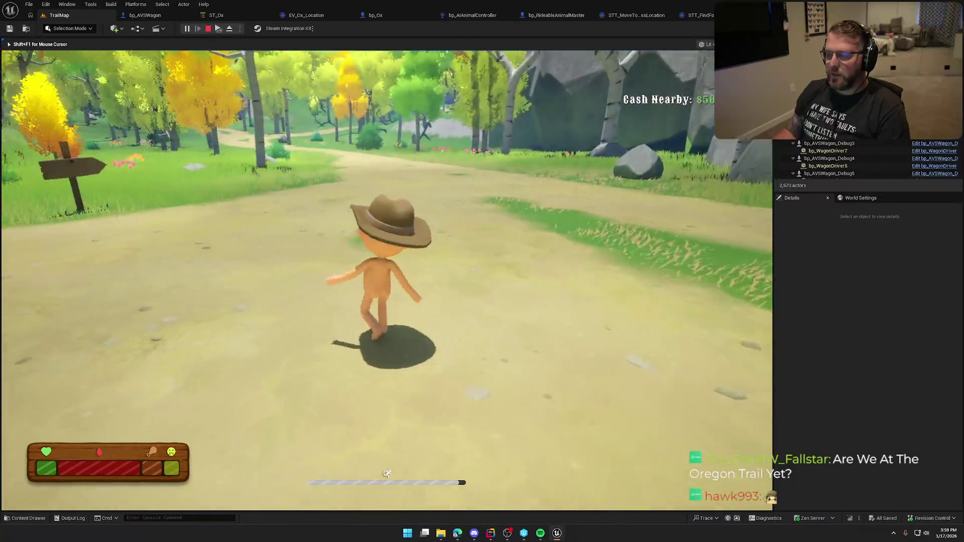
# Step: Stop the play session with Esc and return to the TrailMap level viewport
pyautogui.press('Escape')
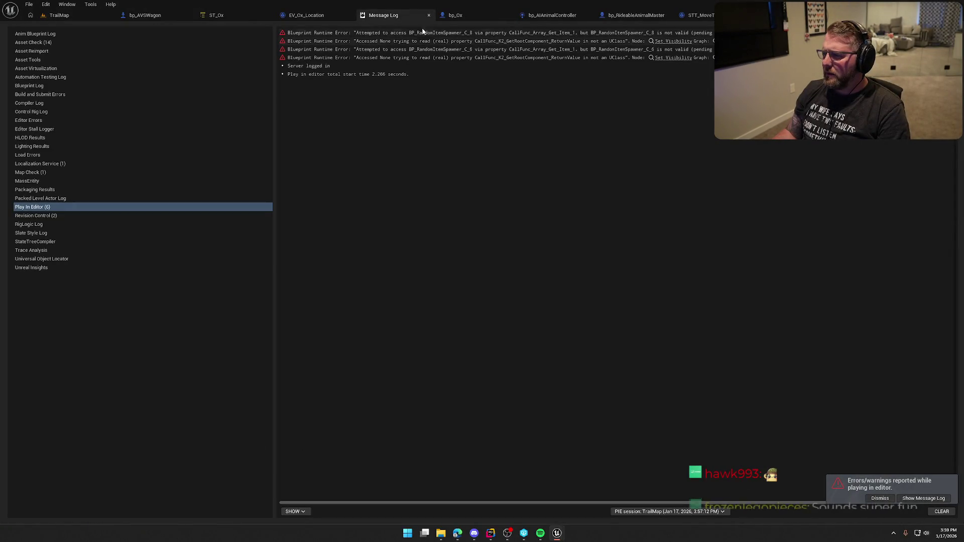
pyautogui.click(453, 15)
pyautogui.click(83, 5)
pyautogui.click(60, 15)
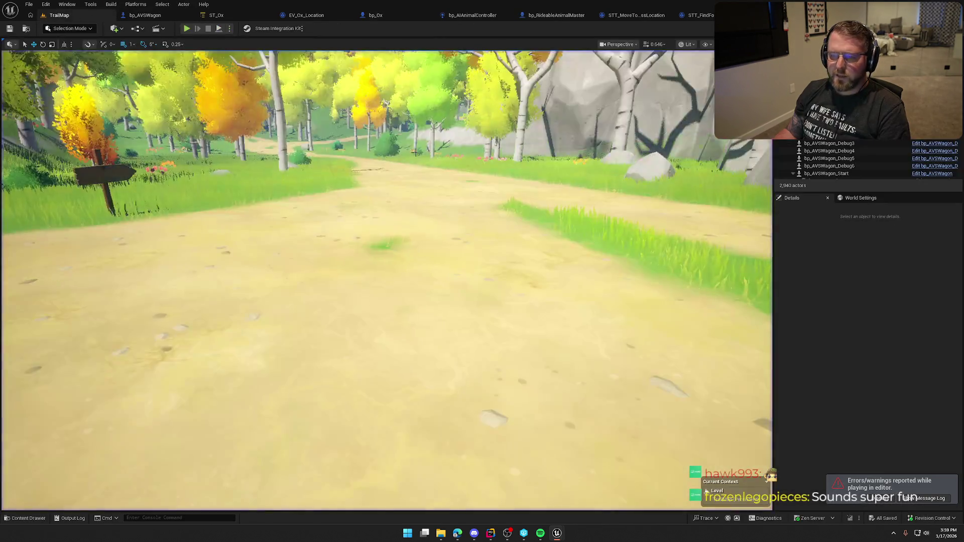
pyautogui.scroll(2, 387, 280)
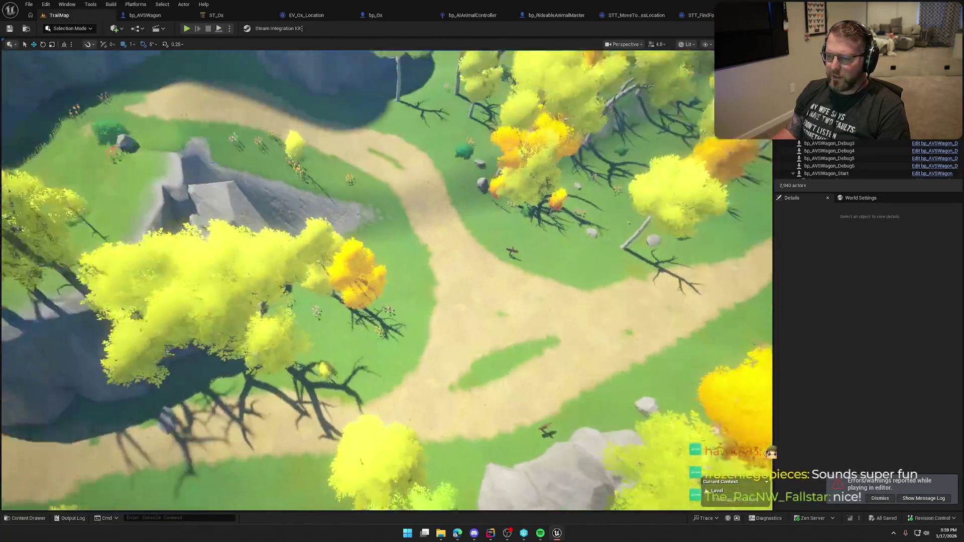
# Step: Fly the viewport camera over the valley cliffs to the forested hilltop
pyautogui.press('w')
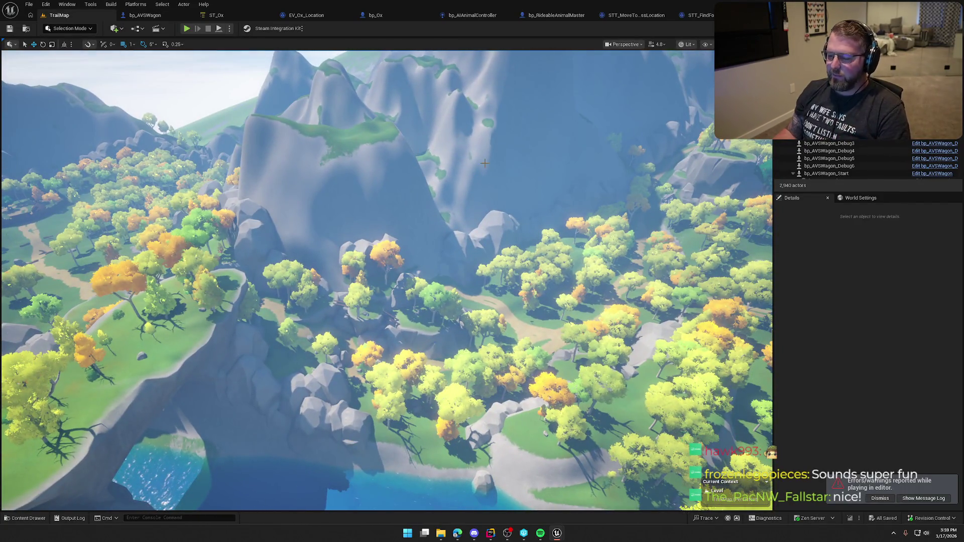
pyautogui.press('w')
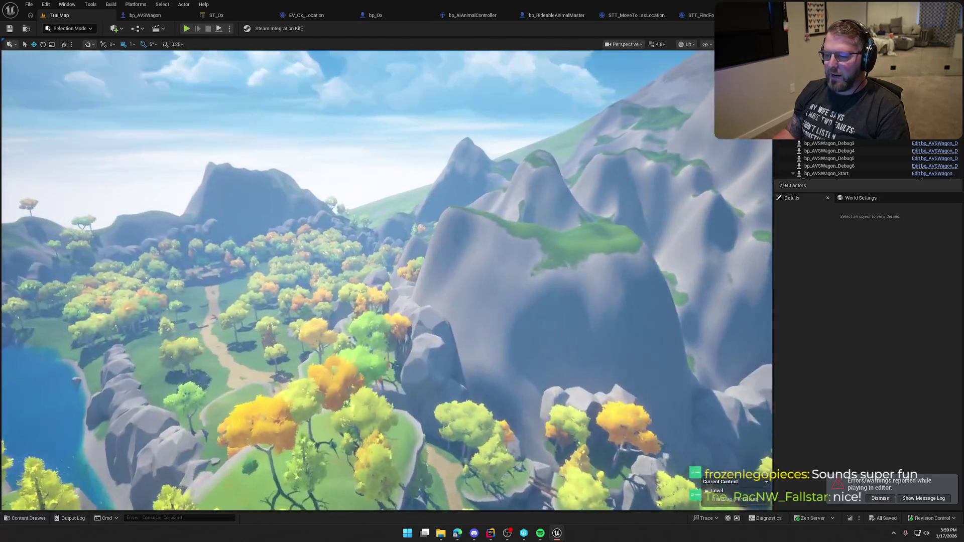
pyautogui.press('w')
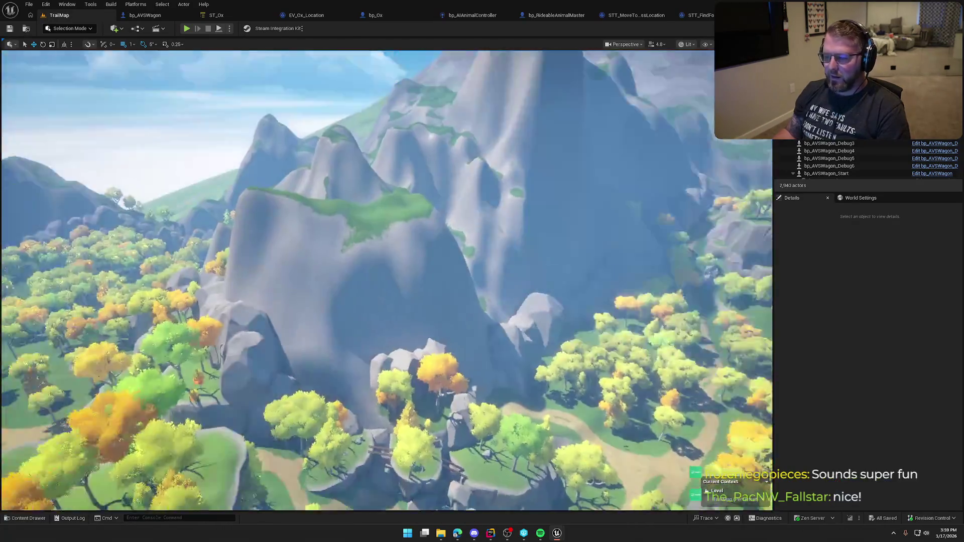
pyautogui.press('s')
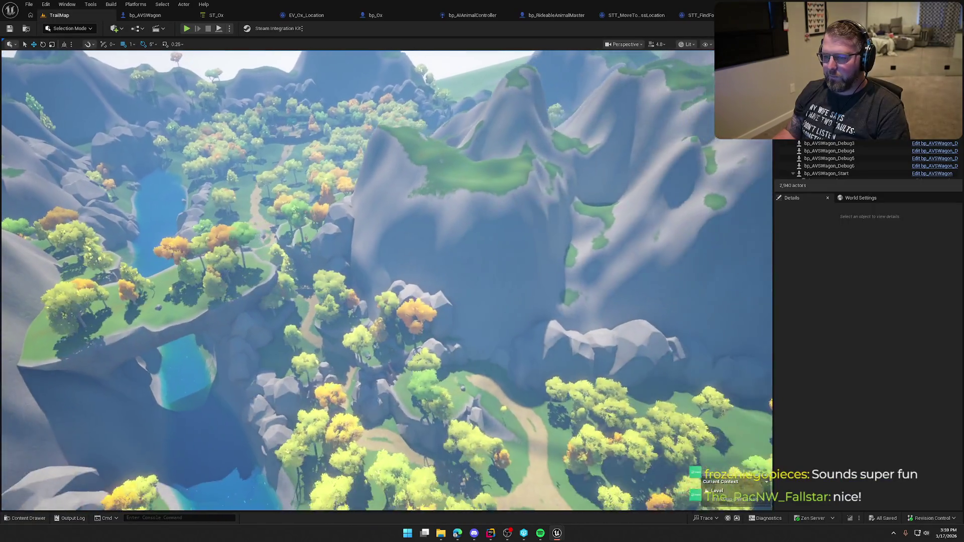
pyautogui.press('w')
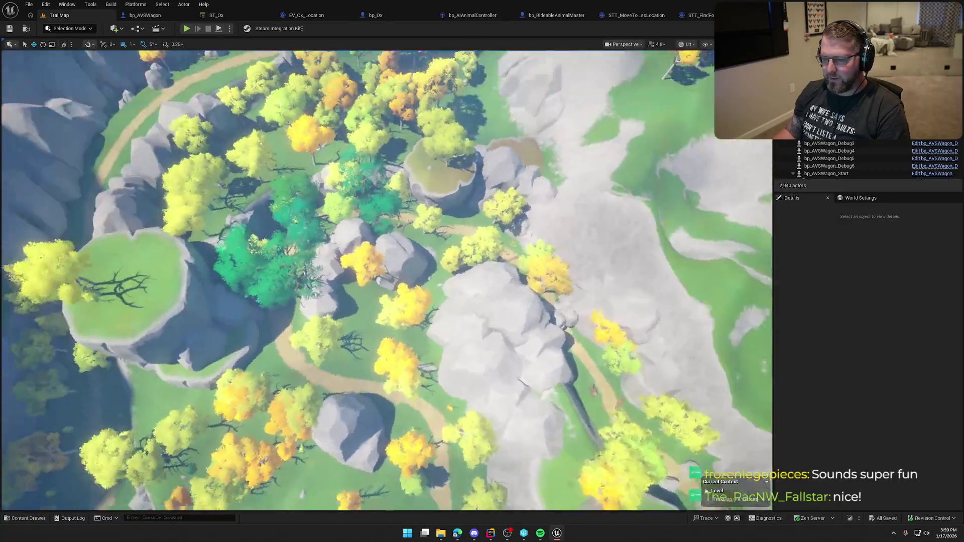
pyautogui.press('w')
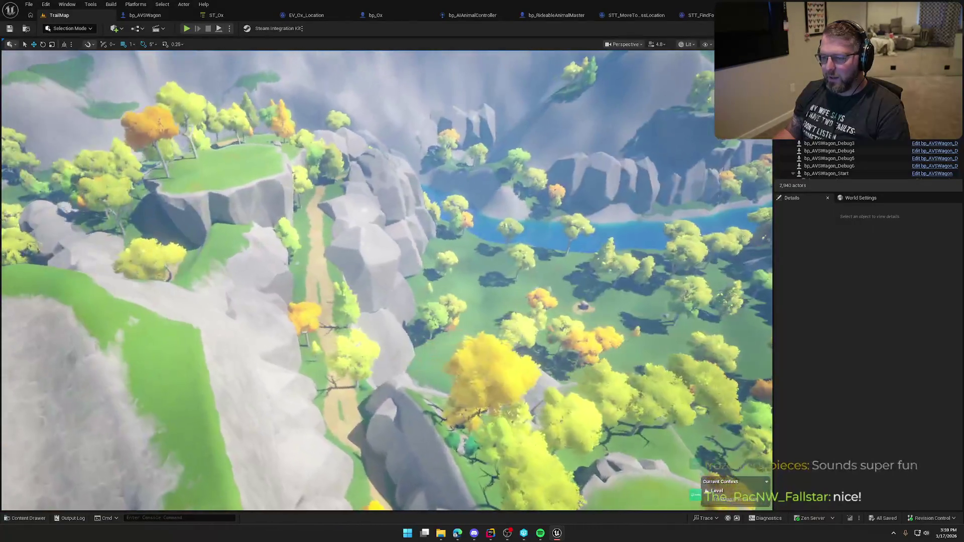
# Step: Descend over the lake to face the beach, show World Settings, and start Play with Alt+P
pyautogui.press('w')
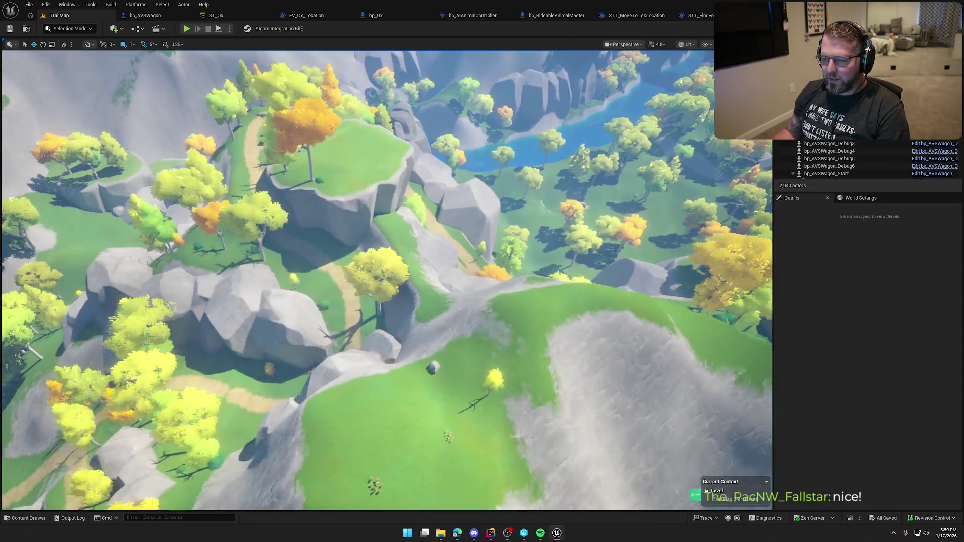
pyautogui.press('w')
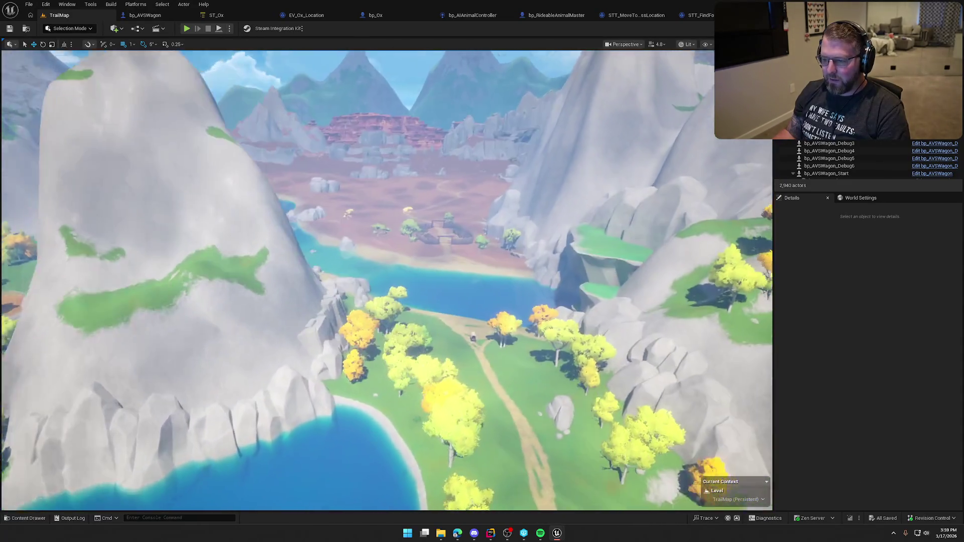
pyautogui.press('w')
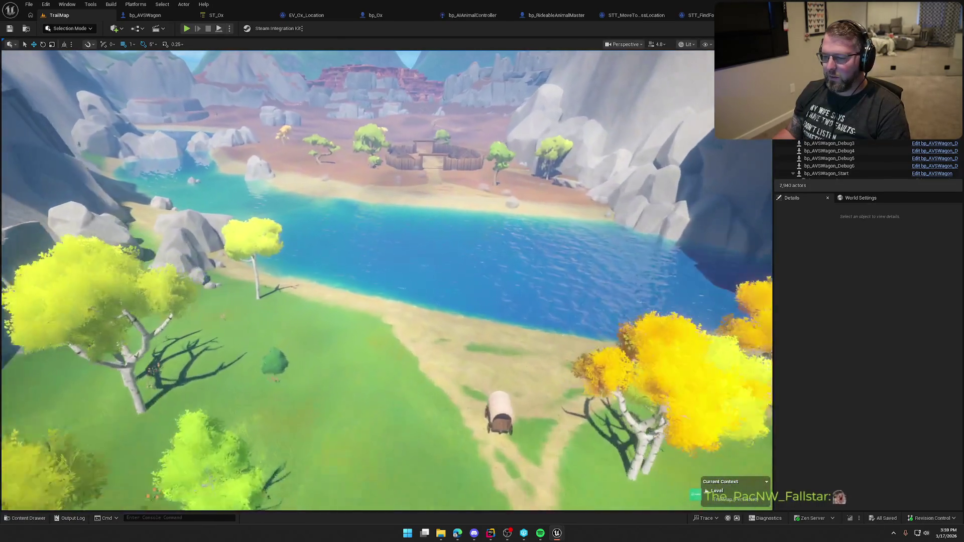
pyautogui.press('w')
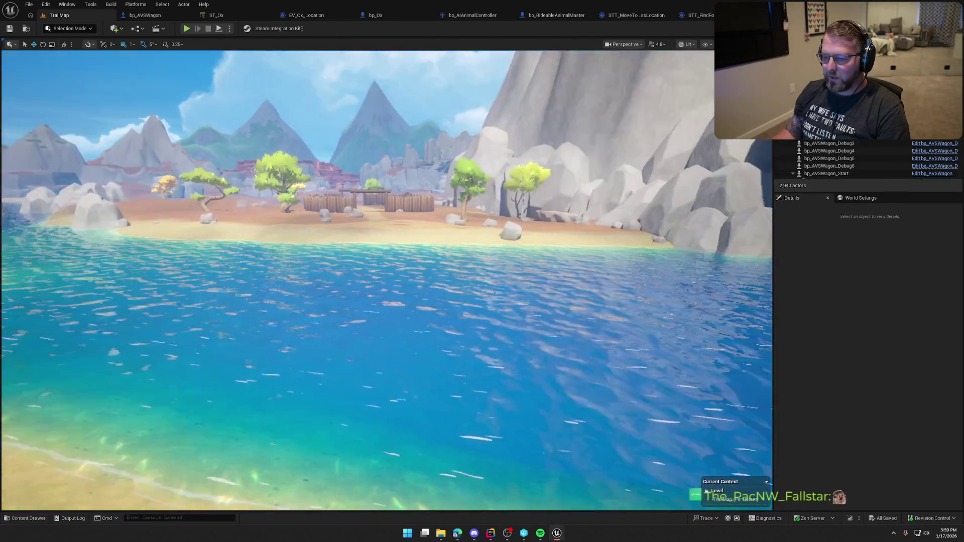
pyautogui.press('w')
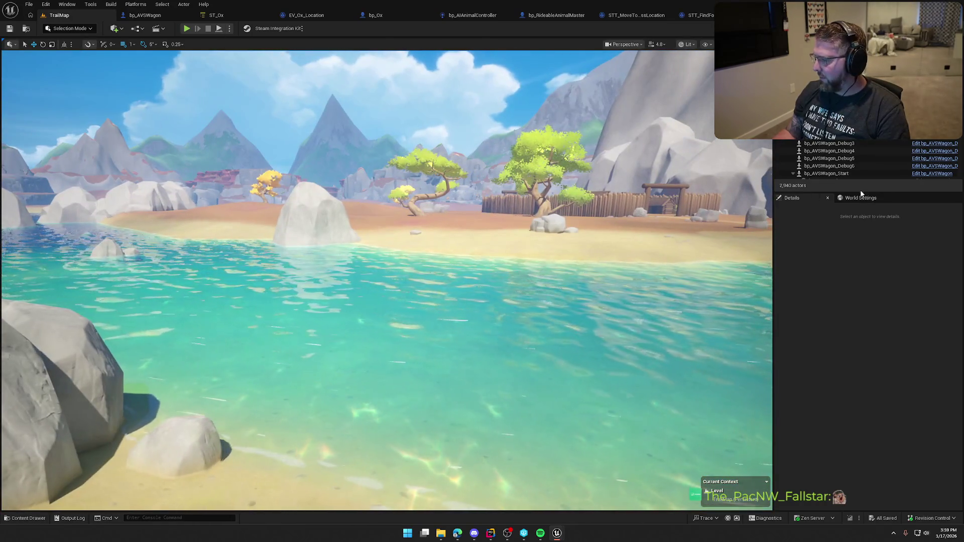
pyautogui.click(860, 198)
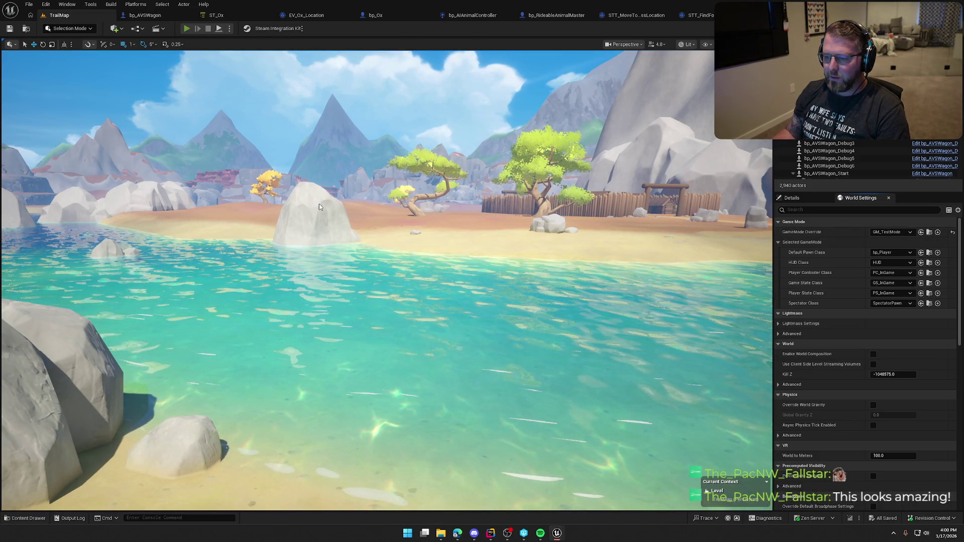
pyautogui.hotkey('alt', 'p')
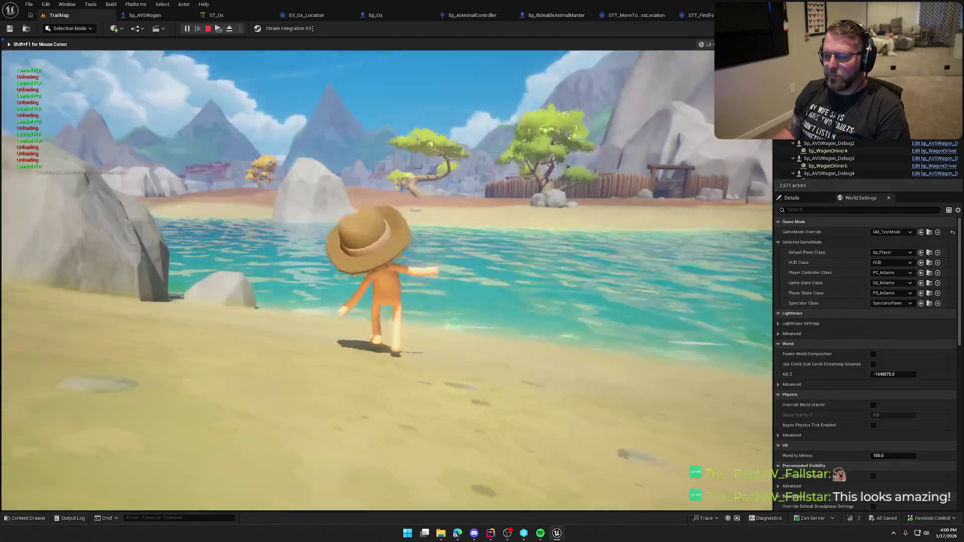
# Step: Swim the character through the lake onto the sandy beach
pyautogui.press('w')
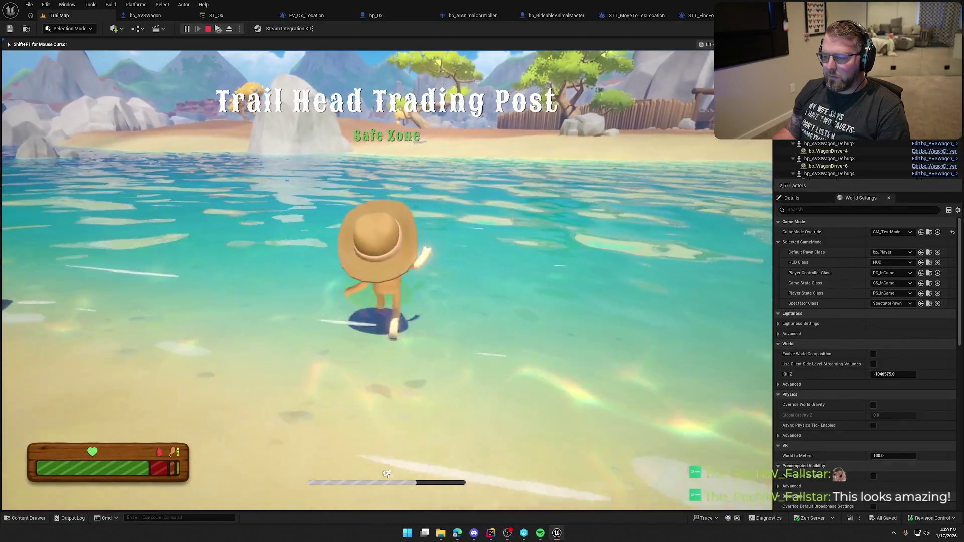
pyautogui.press('w')
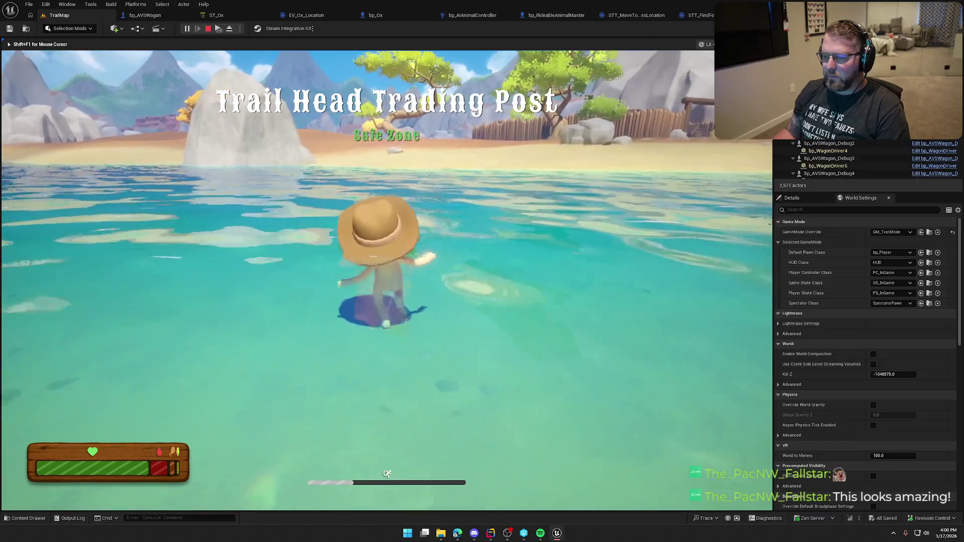
pyautogui.press('w')
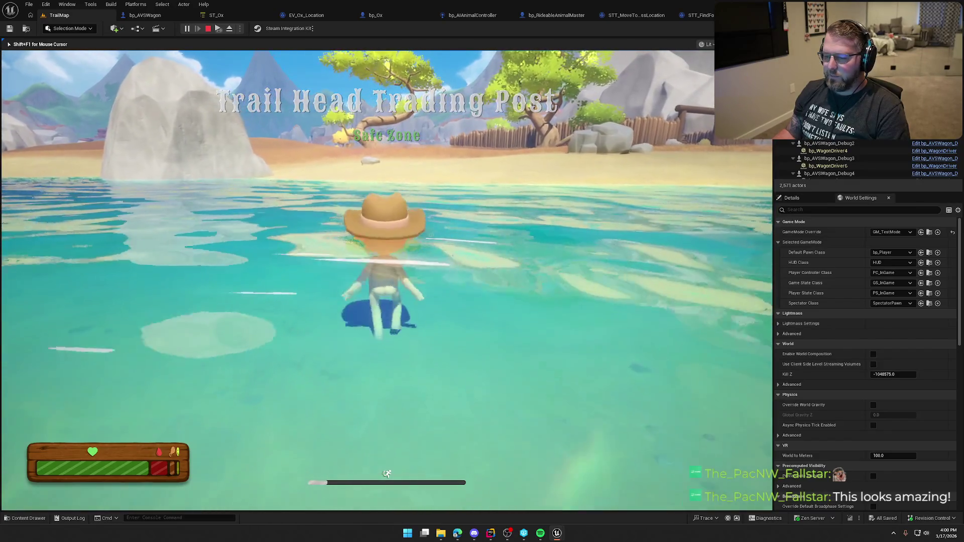
pyautogui.press('w')
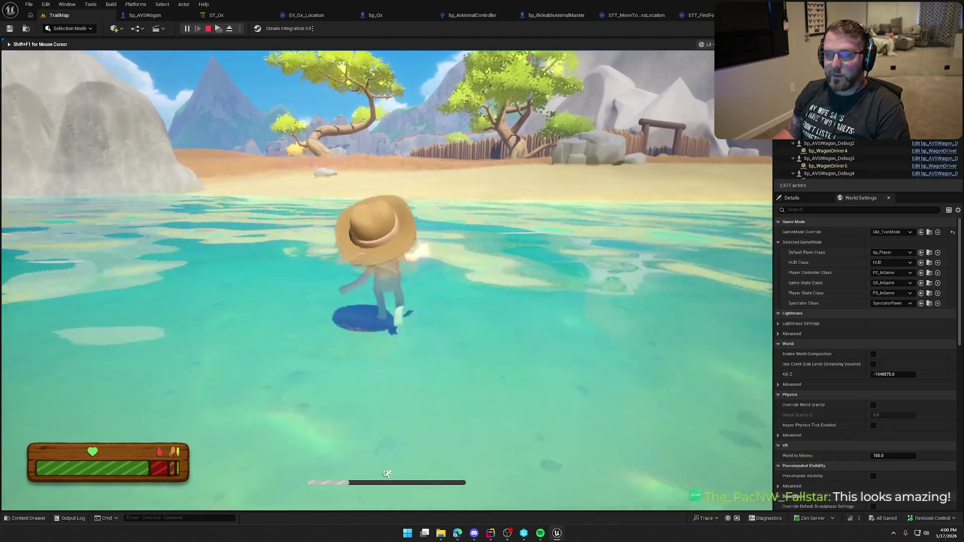
pyautogui.press('w')
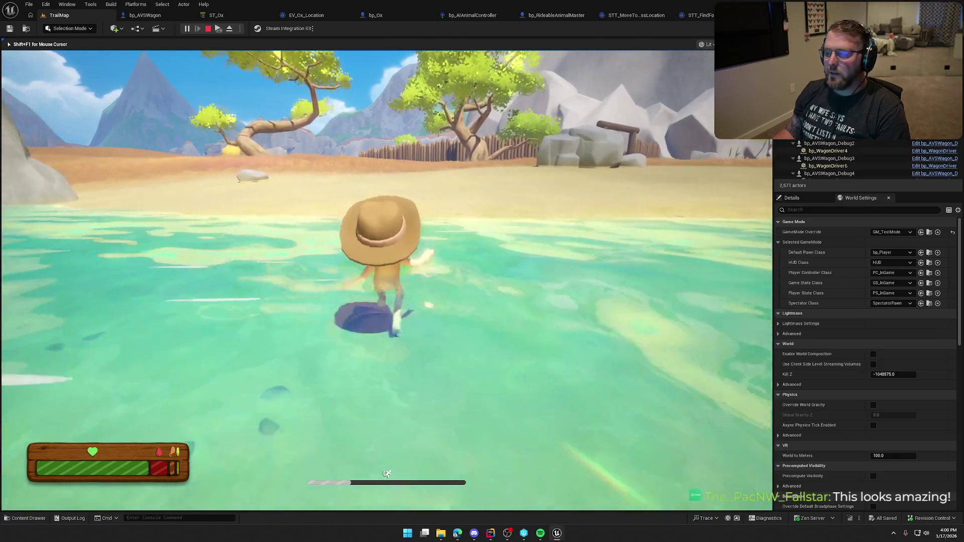
pyautogui.press('w')
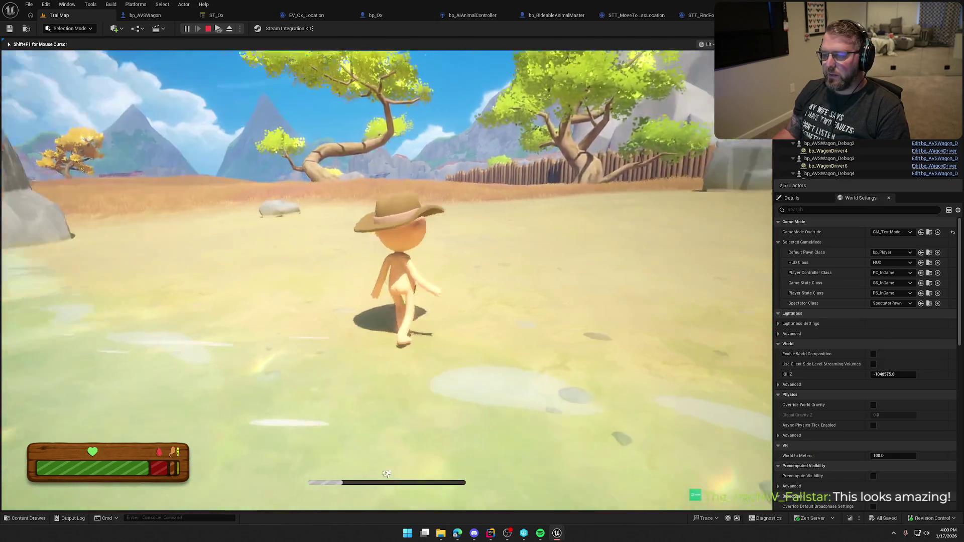
pyautogui.press('w')
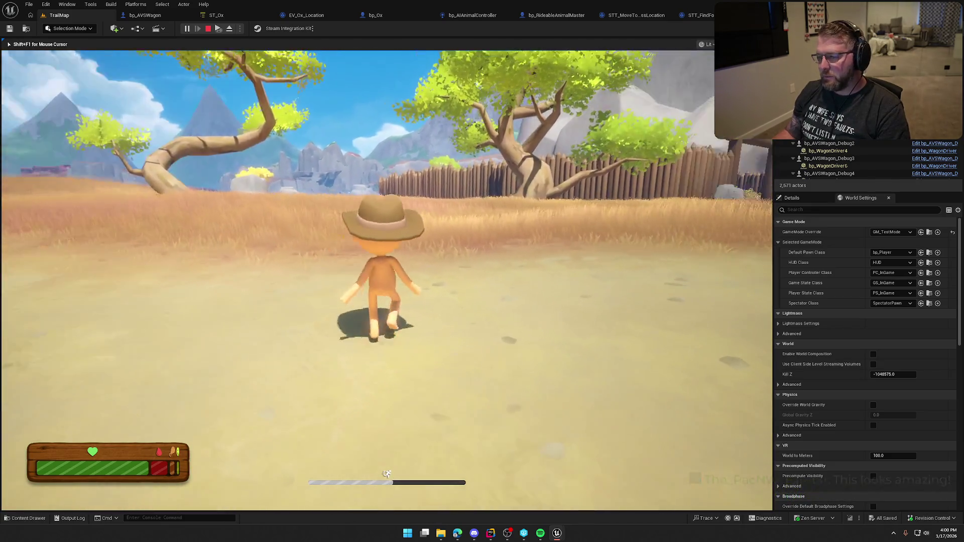
# Step: Walk through the tall grass past the fence and up the path to the village gate
pyautogui.press('w')
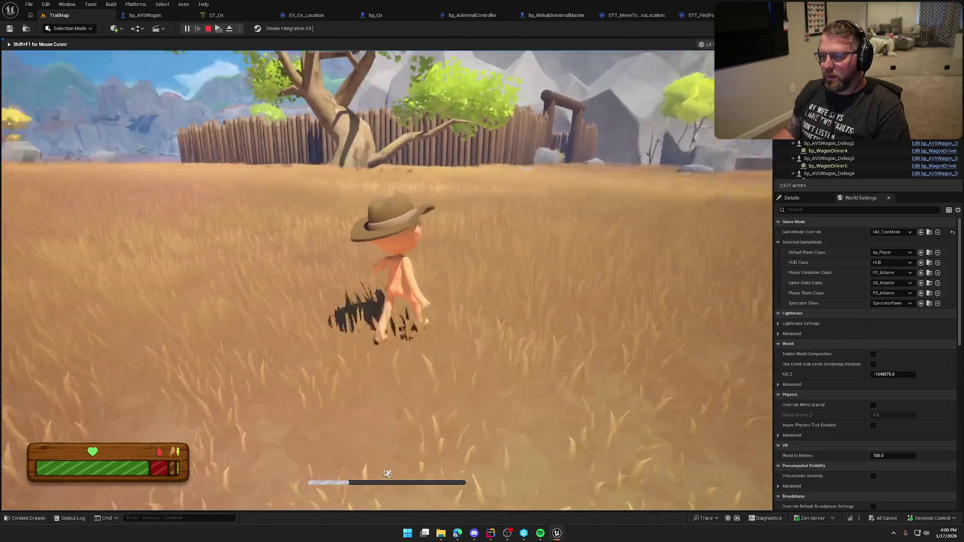
pyautogui.press('w')
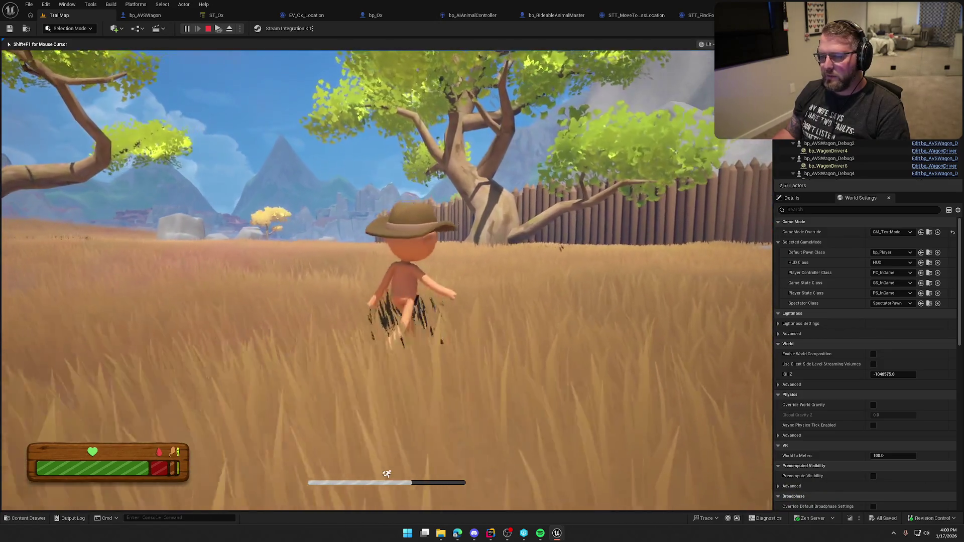
pyautogui.press('w')
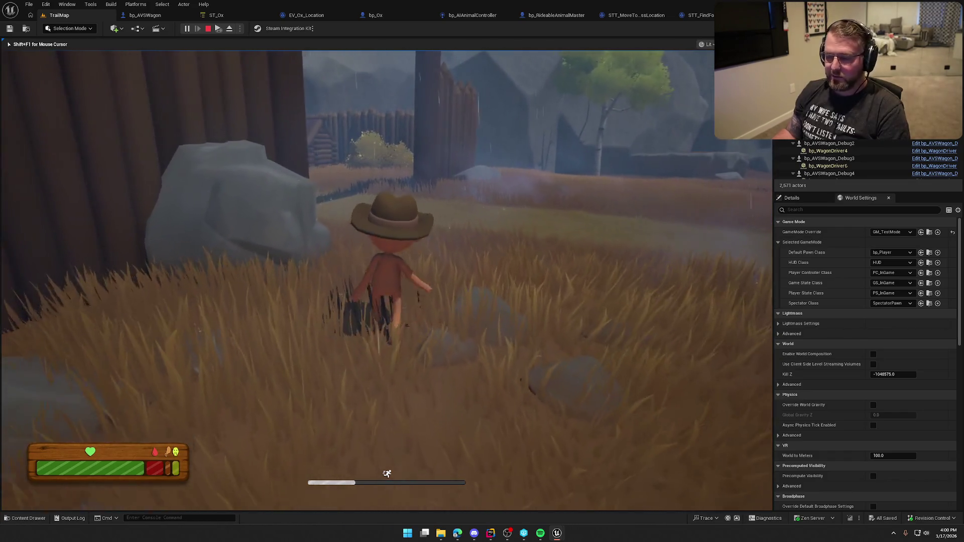
pyautogui.press('w')
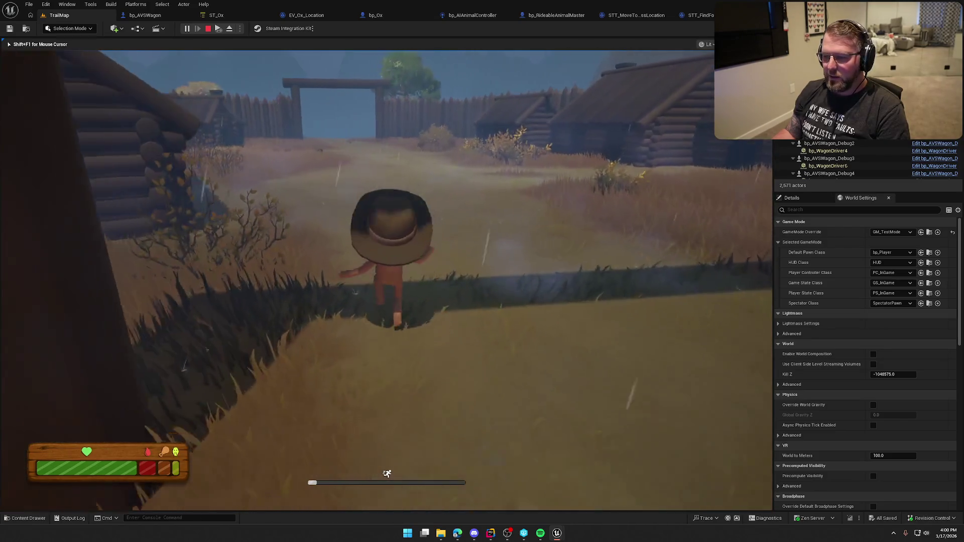
pyautogui.press('w')
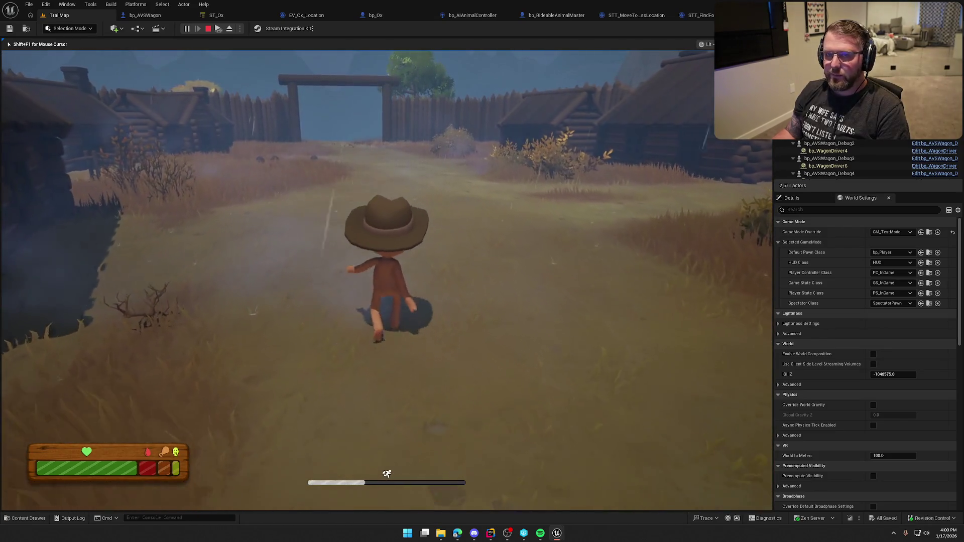
pyautogui.press('w')
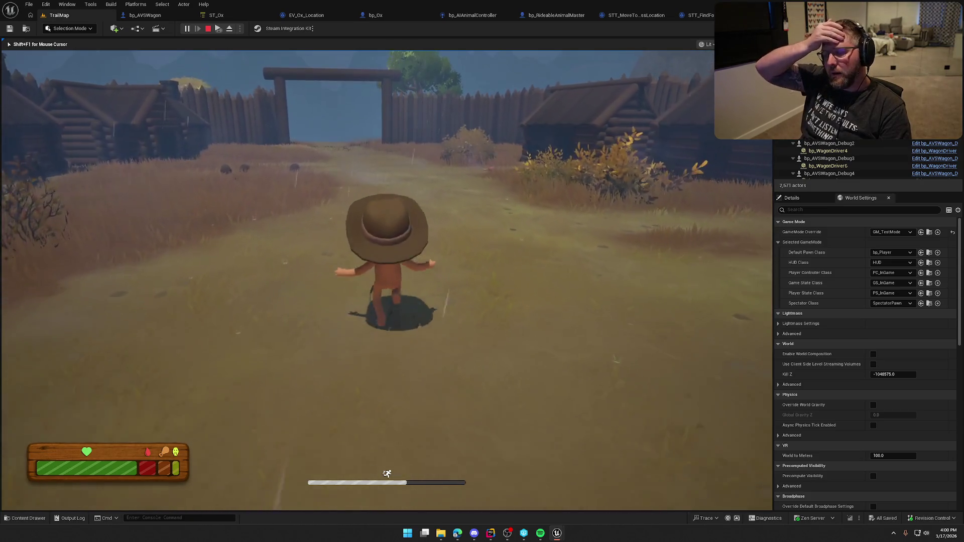
# Step: Run toward the oxen herd, then pick up and drop the red item
pyautogui.press('w')
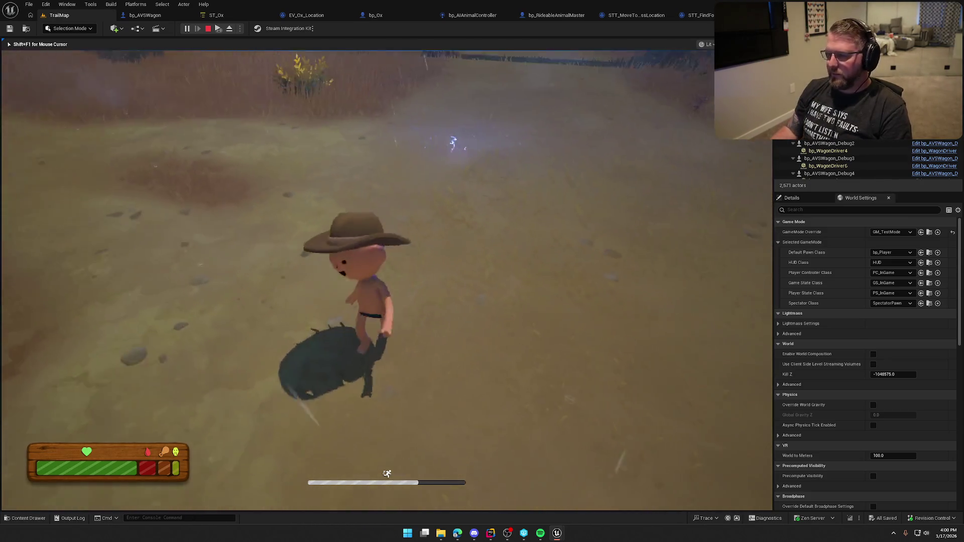
pyautogui.hotkey('shift', 'w')
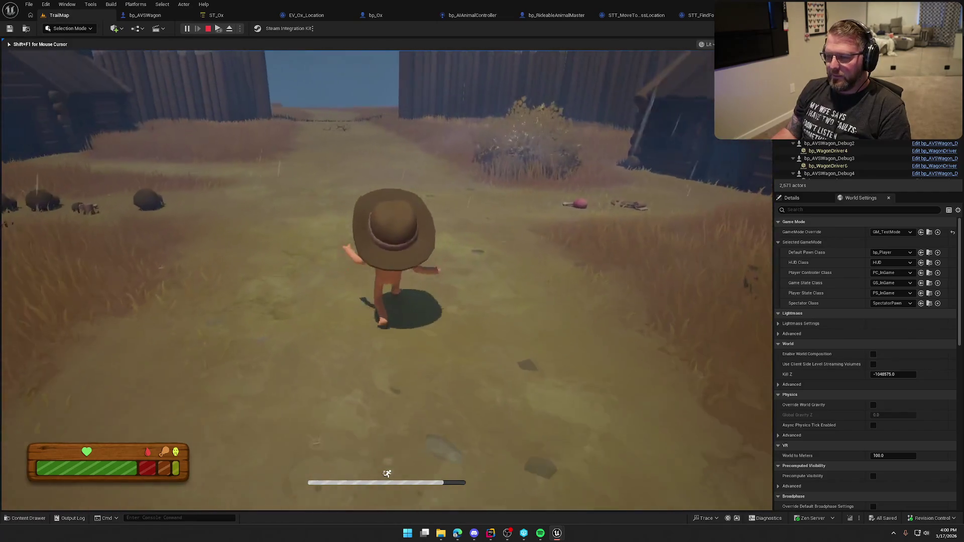
pyautogui.hotkey('shift', 'w')
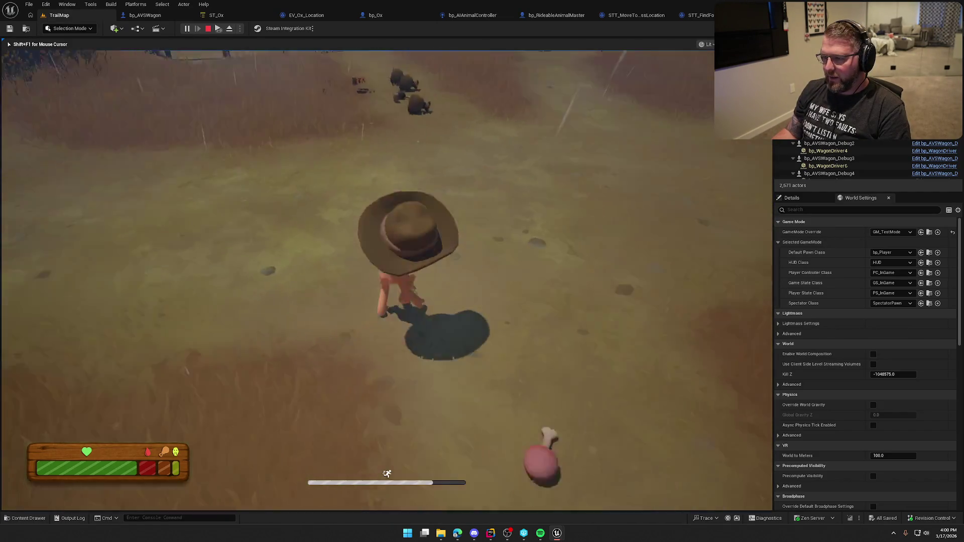
pyautogui.press('w')
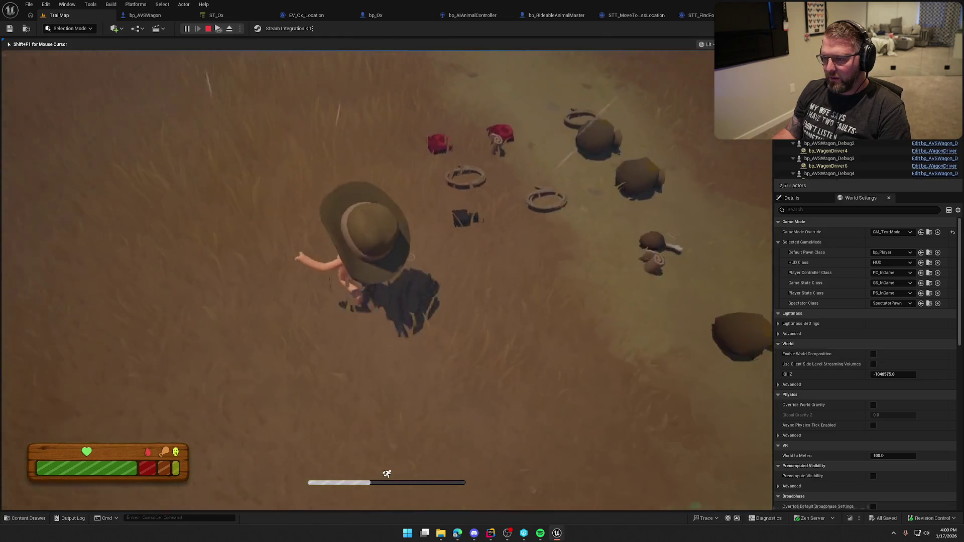
pyautogui.press('e')
pyautogui.press('w')
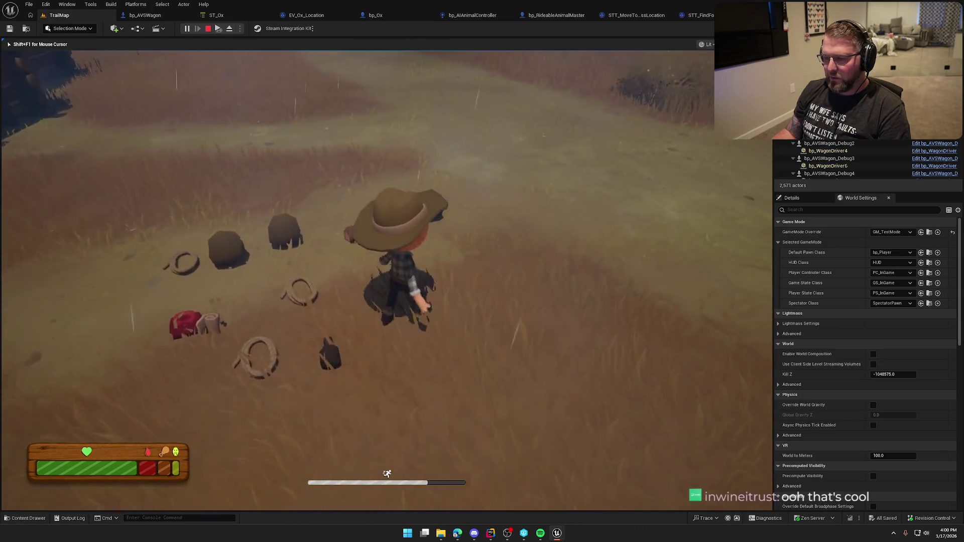
# Step: Sprint through the fence gate along the field path, pausing to let stamina refill
pyautogui.hotkey('shift', 'w')
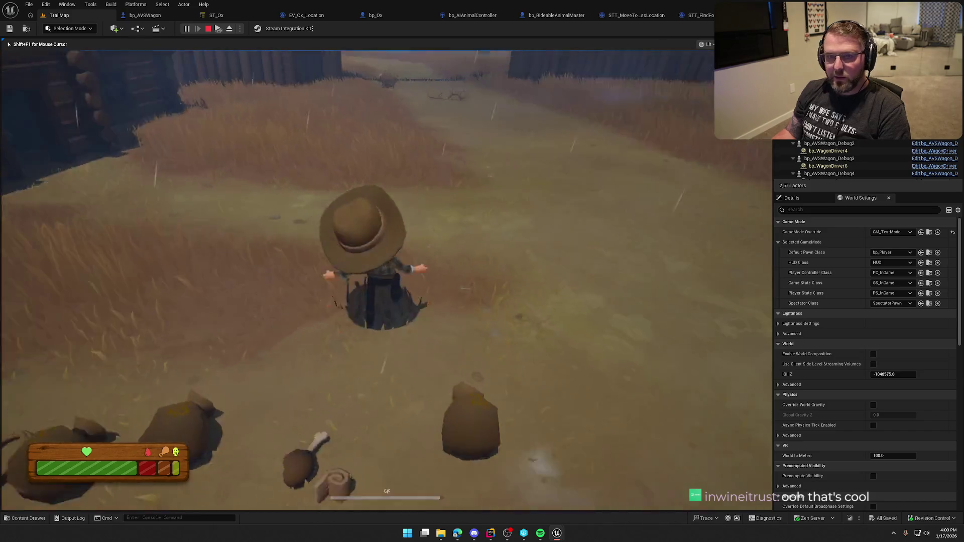
pyautogui.hotkey('shift', 'w')
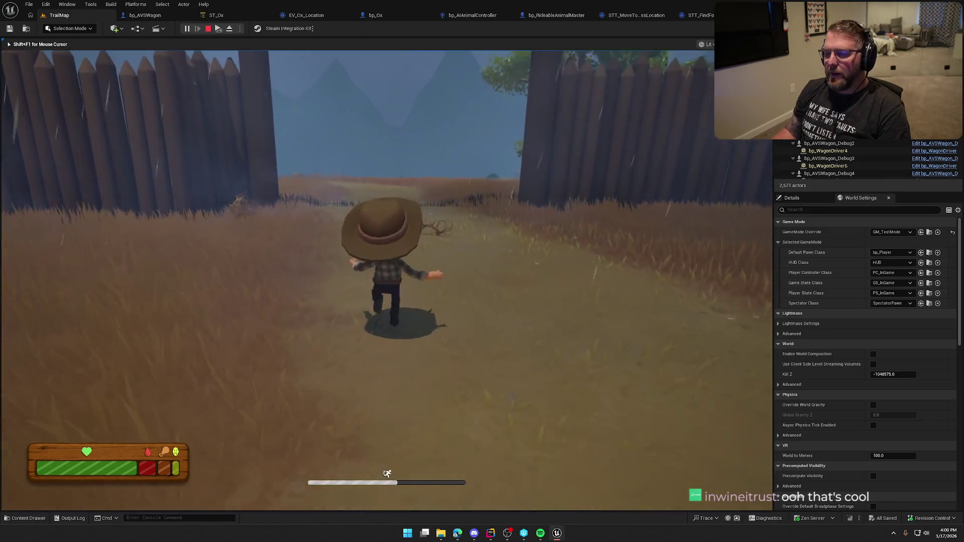
pyautogui.hotkey('shift', 'w')
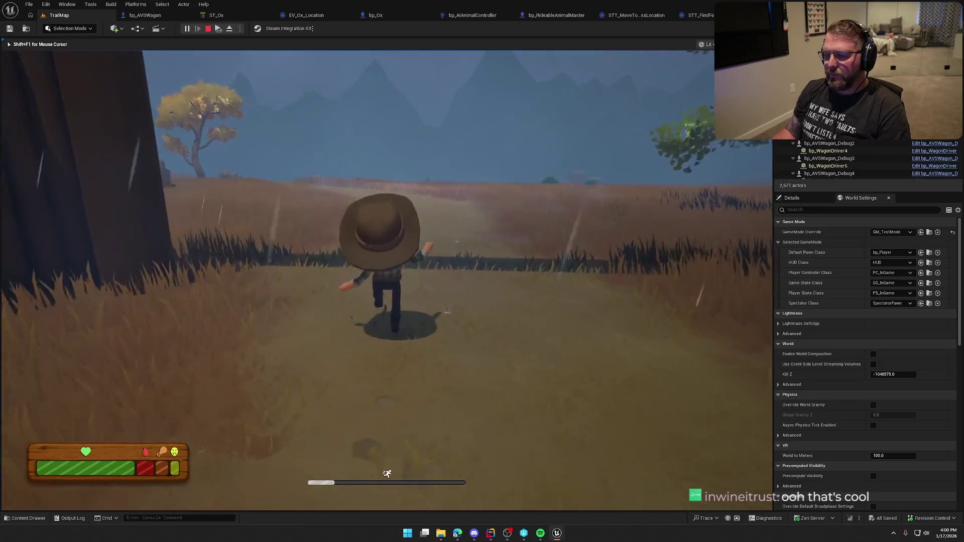
pyautogui.press('w')
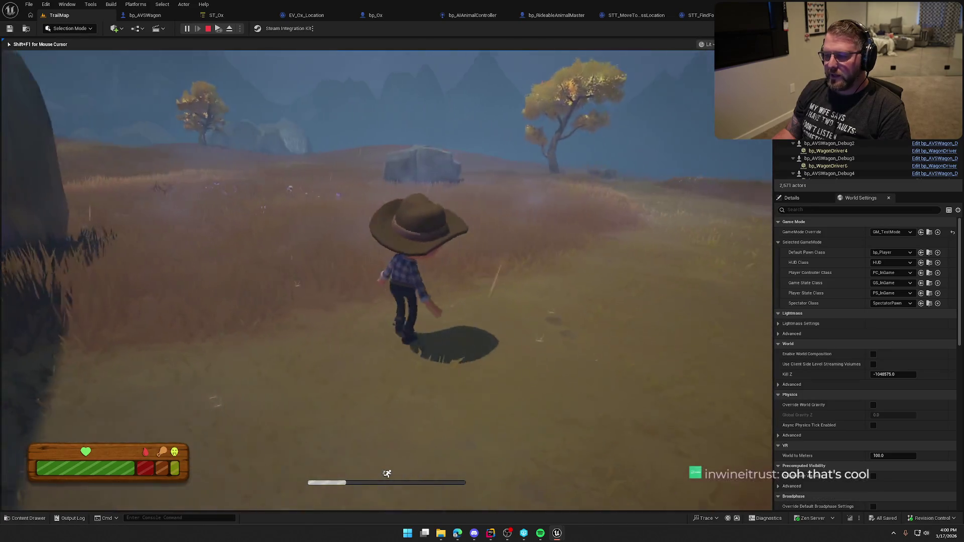
pyautogui.hotkey('shift', 'w')
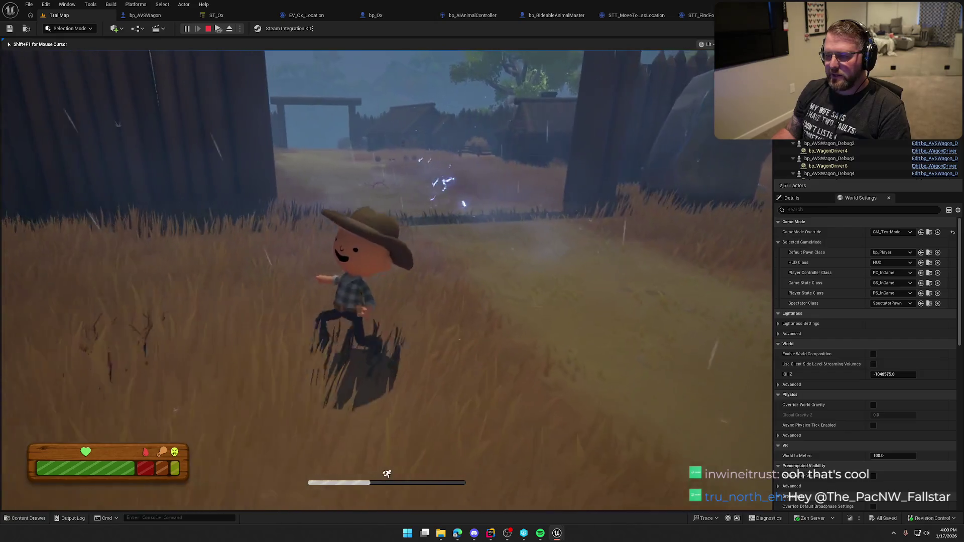
pyautogui.hotkey('shift', 'w')
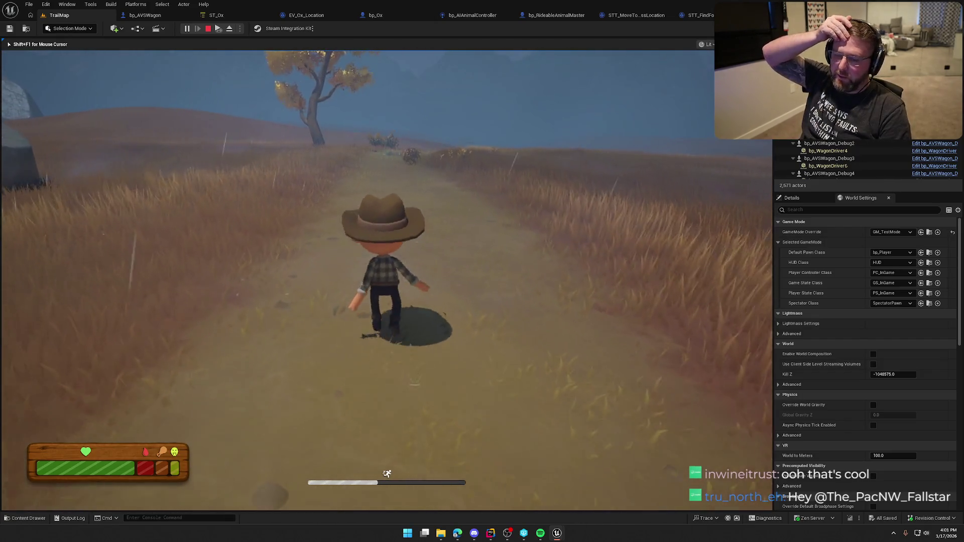
pyautogui.press('w')
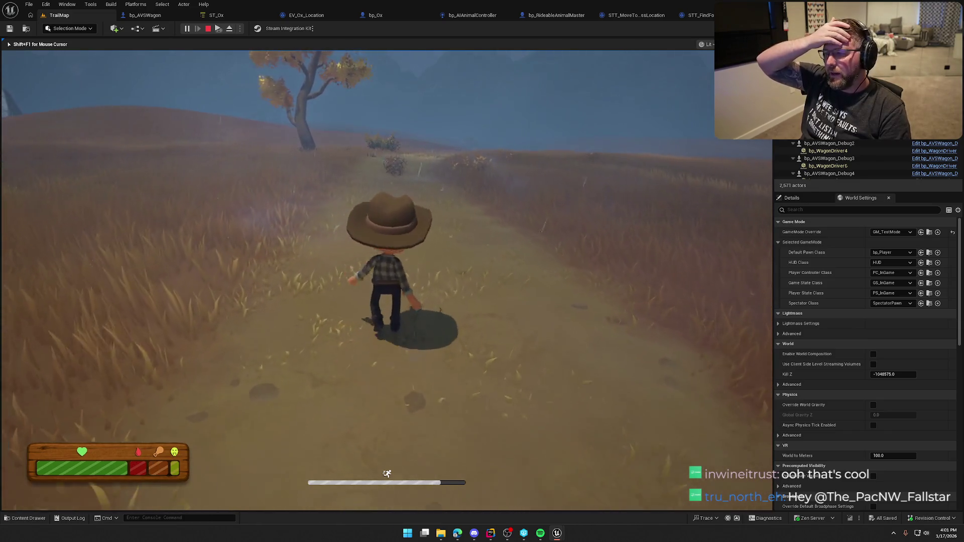
# Step: Sprint further up the dirt path into the open field, then end the play session
pyautogui.hotkey('shift', 'w')
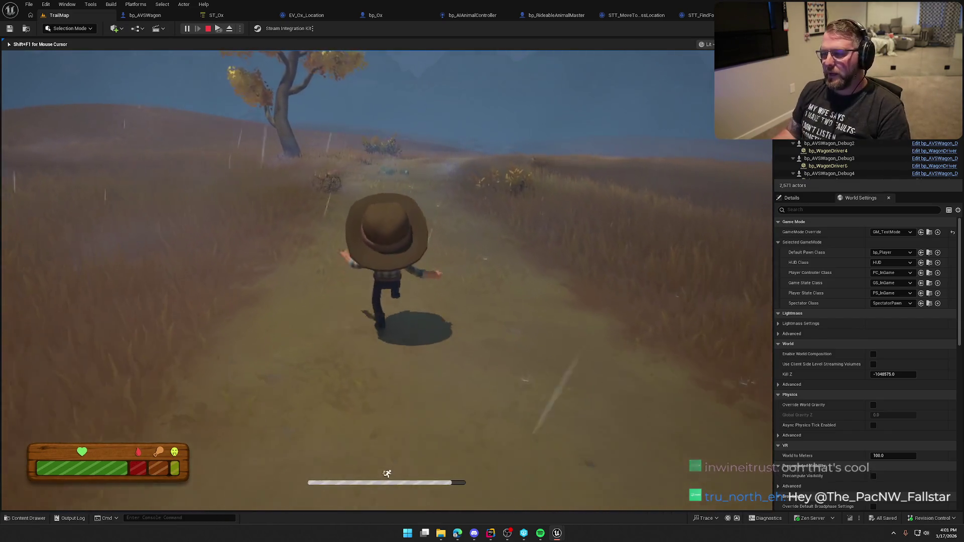
pyautogui.hotkey('shift', 'w')
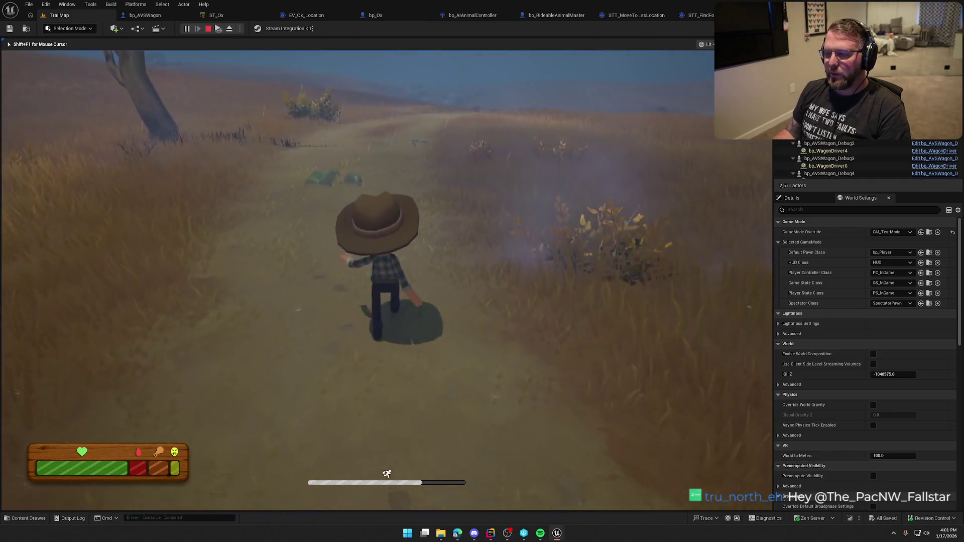
pyautogui.hotkey('shift', 'w')
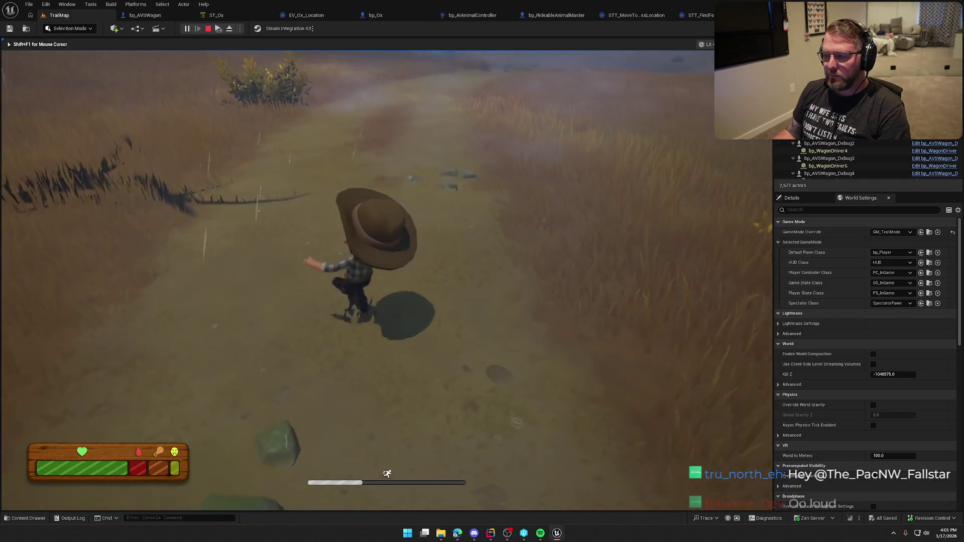
pyautogui.press('w')
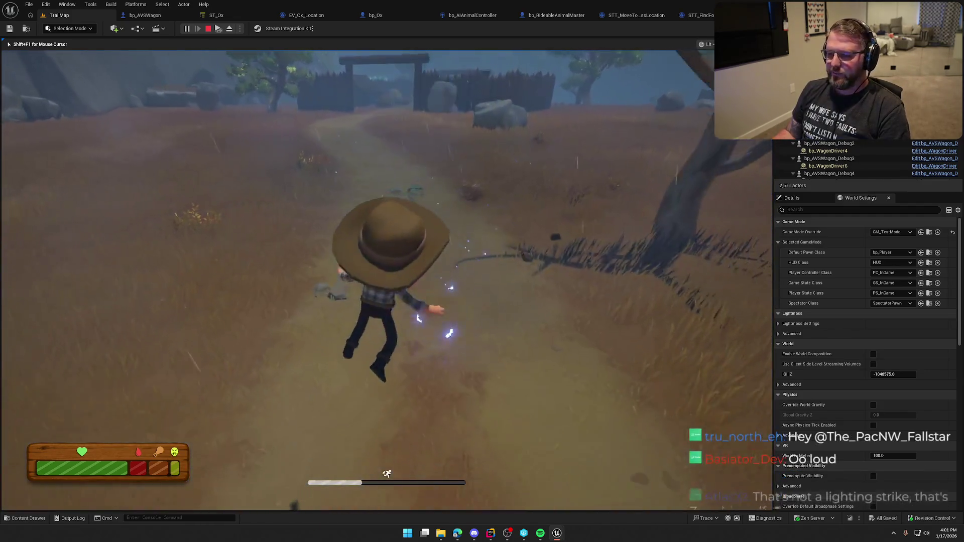
pyautogui.press('w')
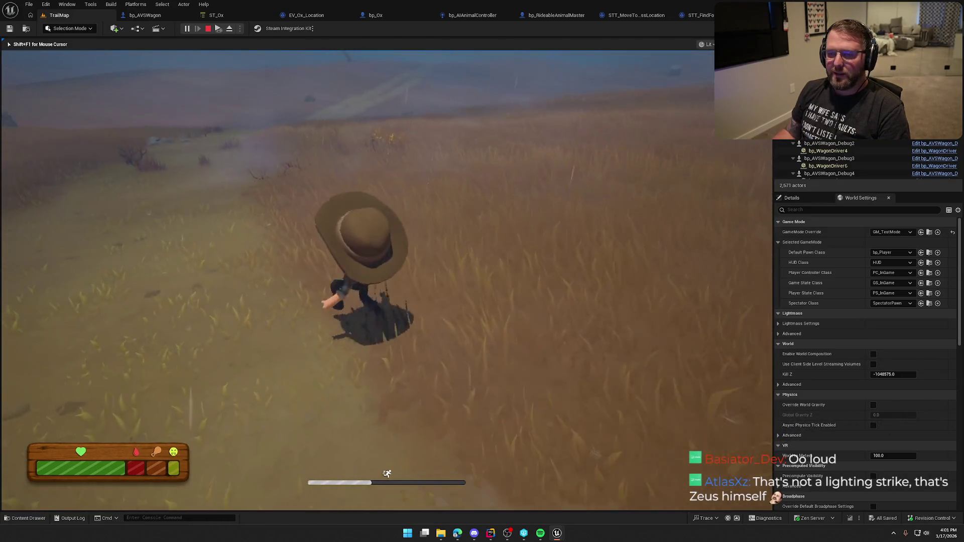
pyautogui.press('w')
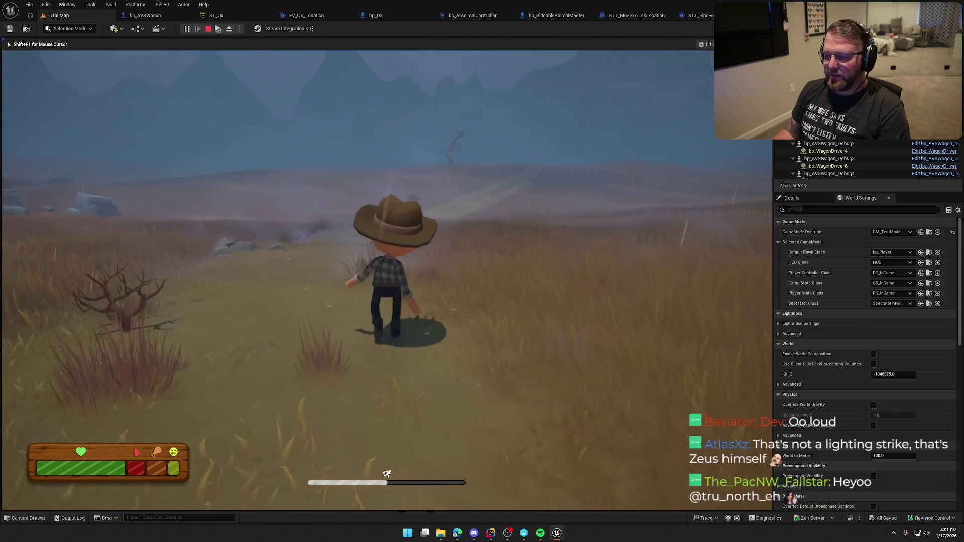
pyautogui.press('Escape')
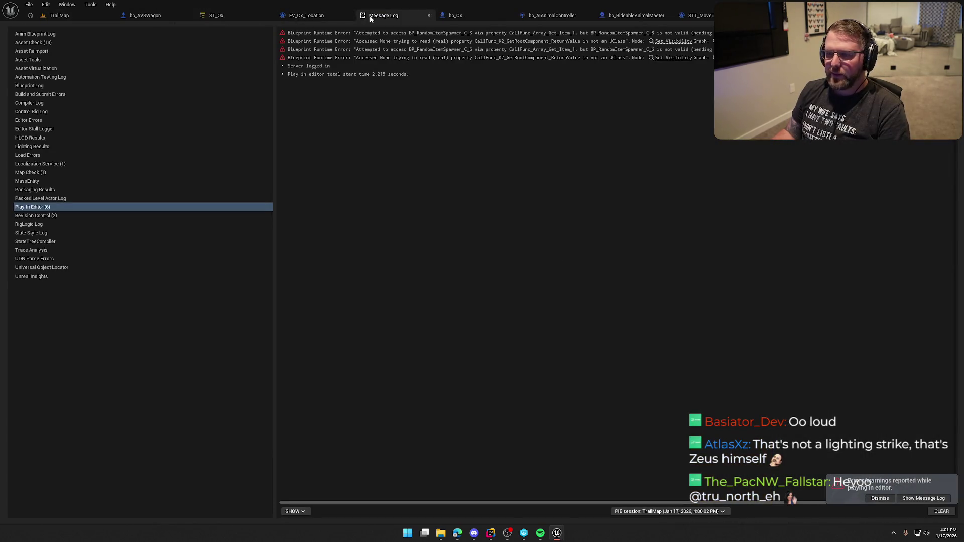
# Step: Close the Message Log tab listing the BP_RandomItemSpawner None errors
pyautogui.middleClick(370, 18)
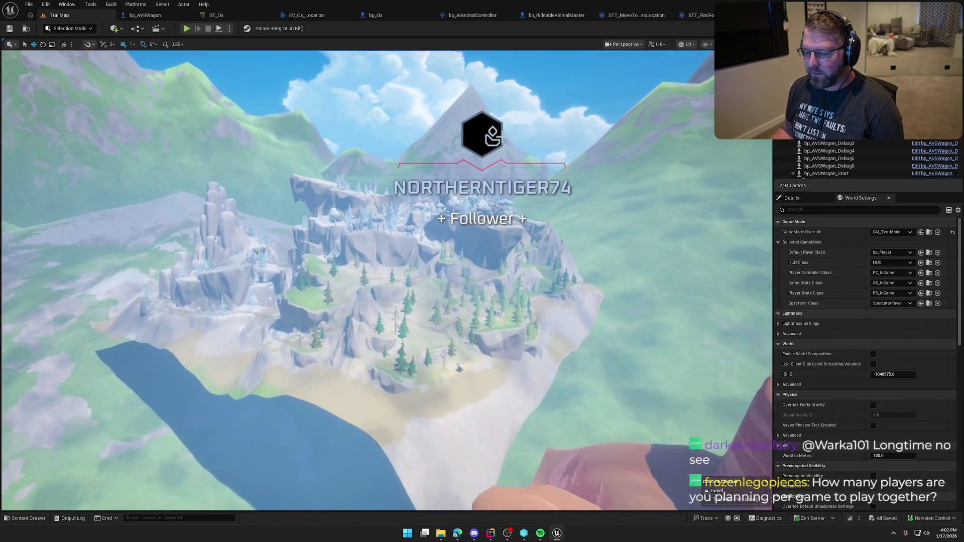
# Step: Fly over the TrailMap hills toward the wagons, then open the MainMenu level from Maps
pyautogui.scroll(3, 358, 281)
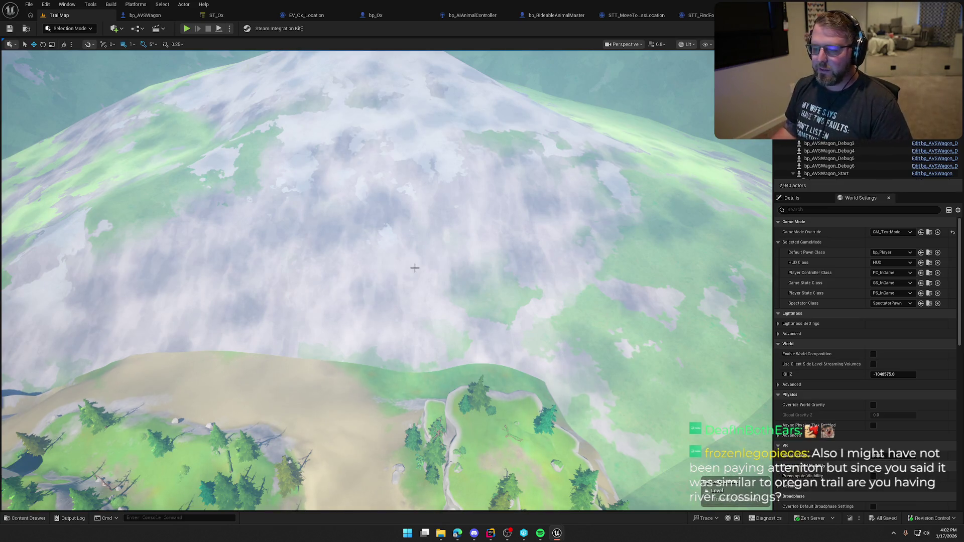
pyautogui.moveTo(415, 268); pyautogui.dragTo(414, 268)
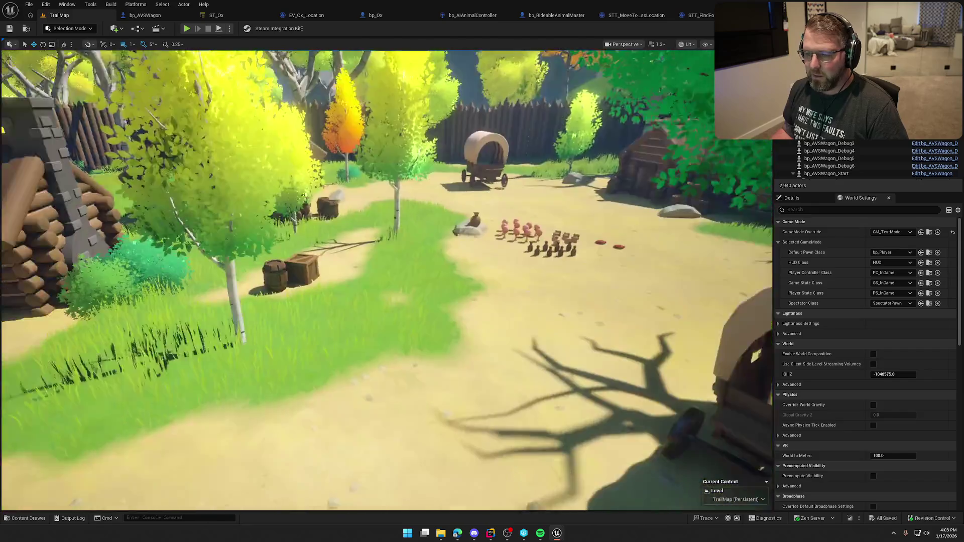
pyautogui.hotkey('ctrl', 'space')
pyautogui.doubleClick(192, 387)
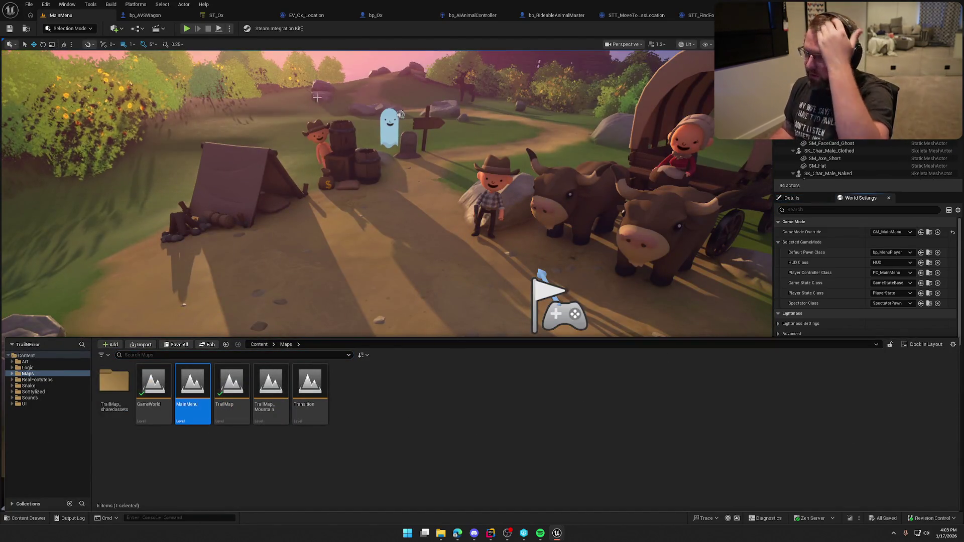
# Step: Play the MainMenu level to show the Trail & Error title menu
pyautogui.click(186, 29)
pyautogui.click(187, 30)
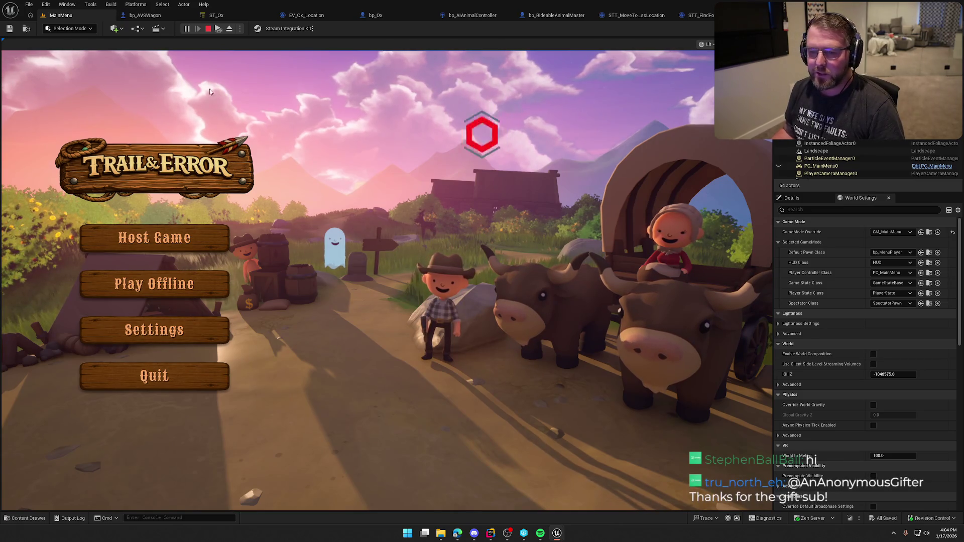
# Step: Choose Quit in the Trail & Error menu to end the play session
pyautogui.click(151, 382)
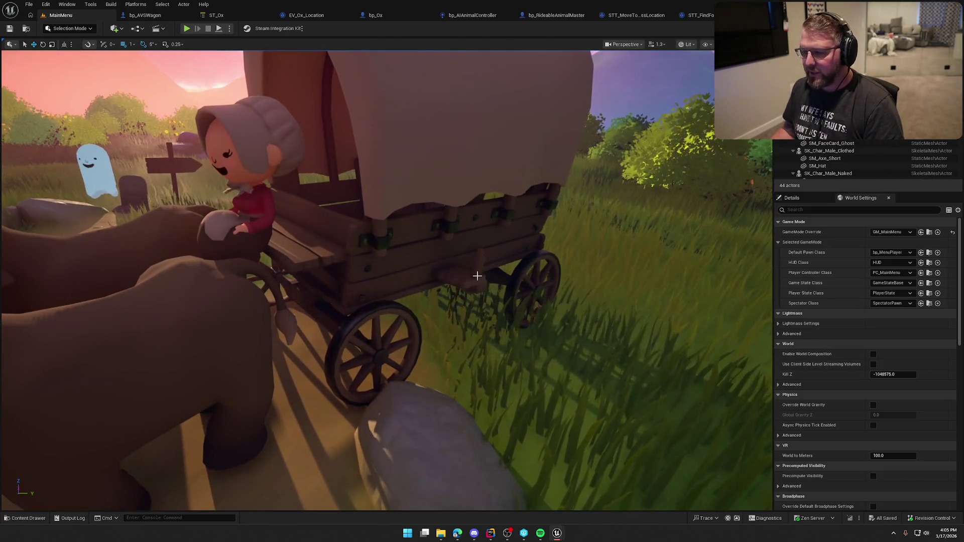
# Step: Delete the wagon's shelf pieces, including SM_Wagon_Shell3, and its back board
pyautogui.click(477, 281)
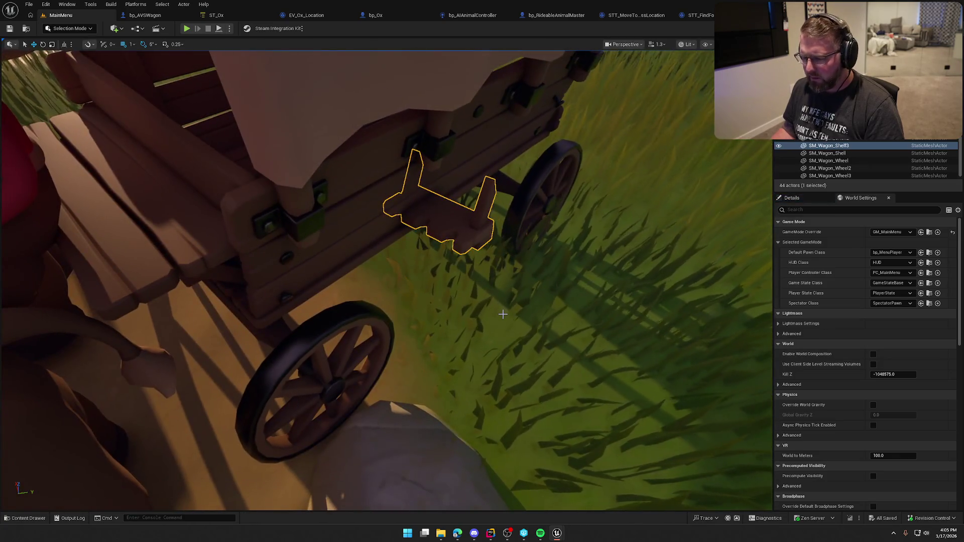
pyautogui.press('Delete')
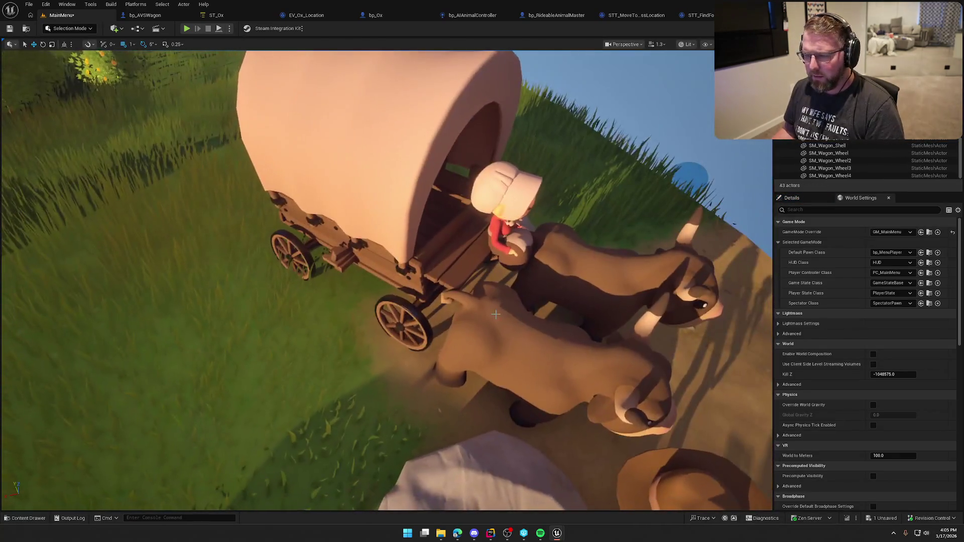
pyautogui.click(327, 417)
pyautogui.press('Delete')
pyautogui.moveTo(335, 258); pyautogui.dragTo(336, 258)
pyautogui.click(506, 290)
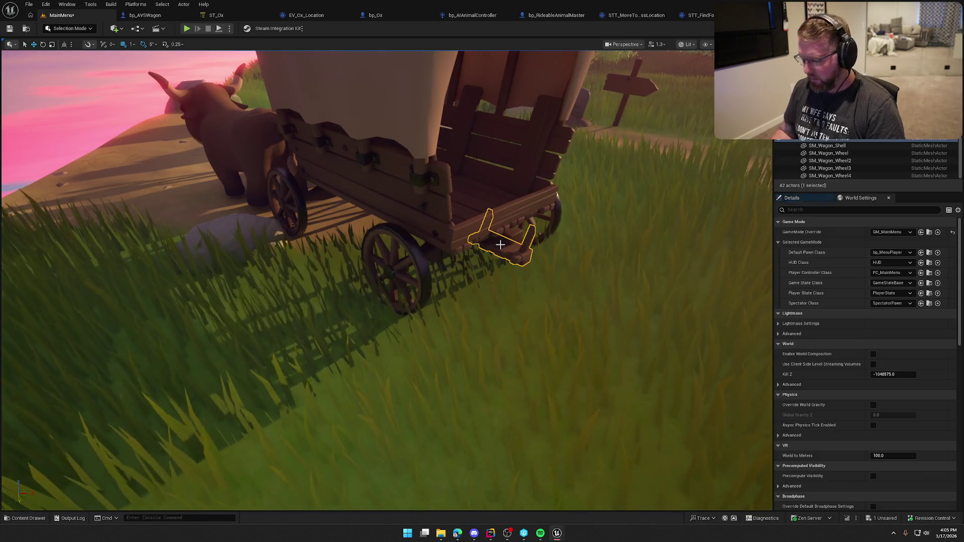
pyautogui.press('Delete')
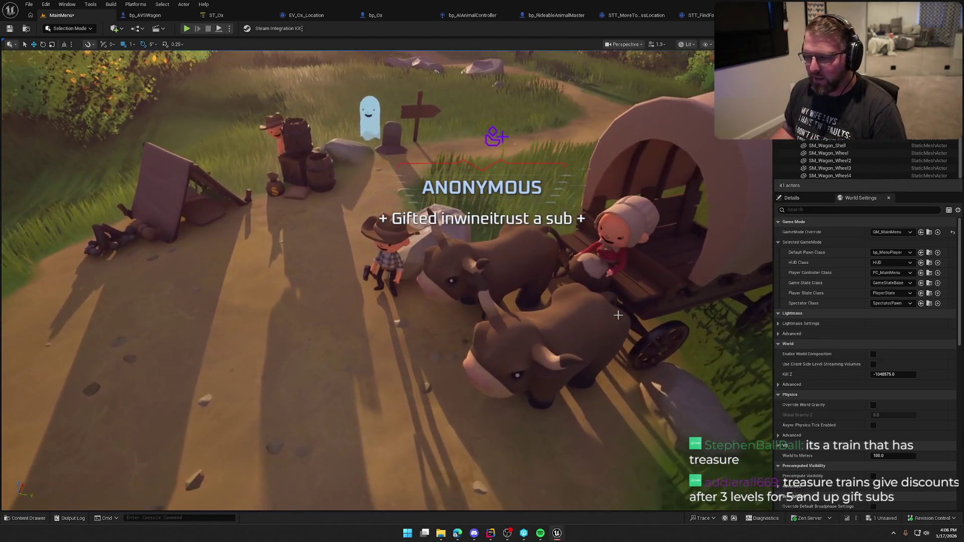
# Step: Save and check out the edited MainMenu level, open GameWorld, and view the wagon
pyautogui.hotkey('ctrl', 'space')
pyautogui.doubleClick(153, 384)
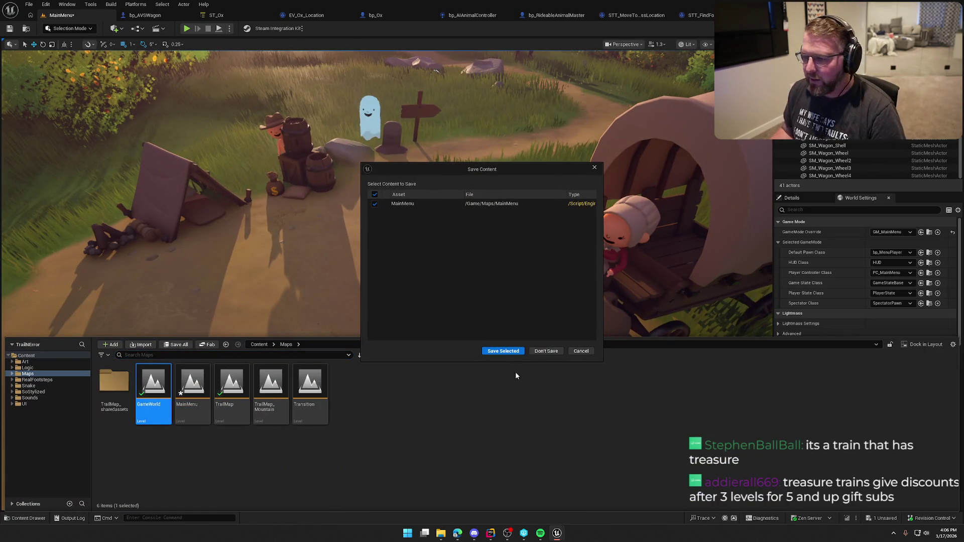
pyautogui.click(503, 354)
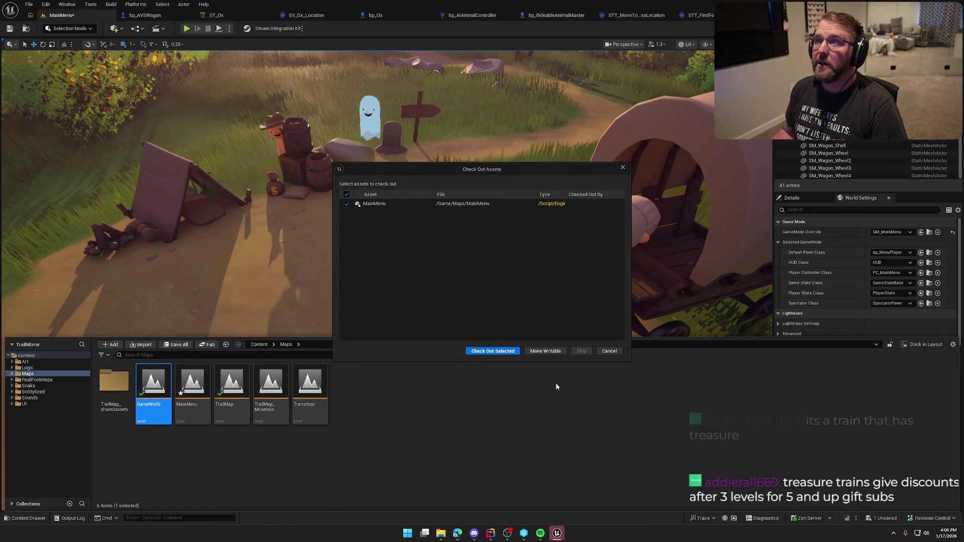
pyautogui.click(492, 351)
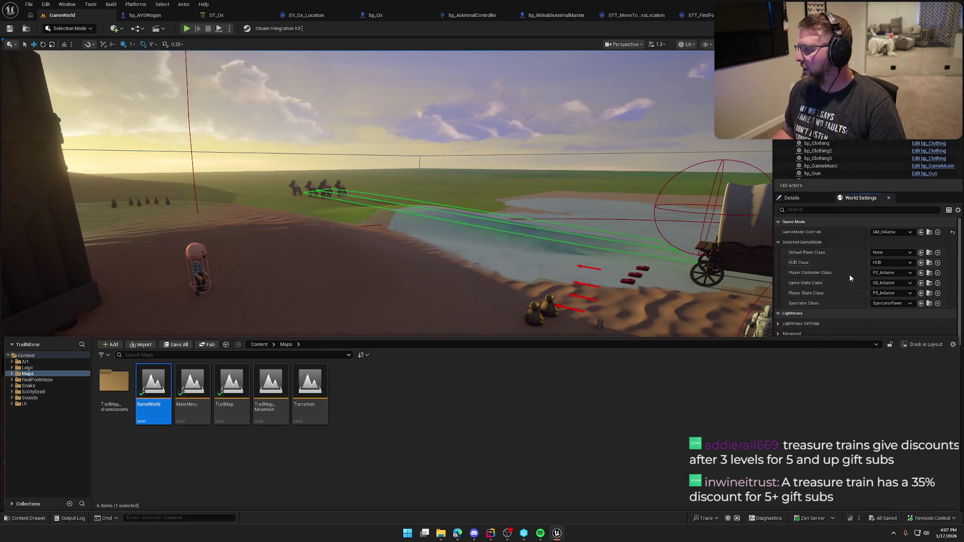
pyautogui.moveTo(508, 236); pyautogui.dragTo(508, 235)
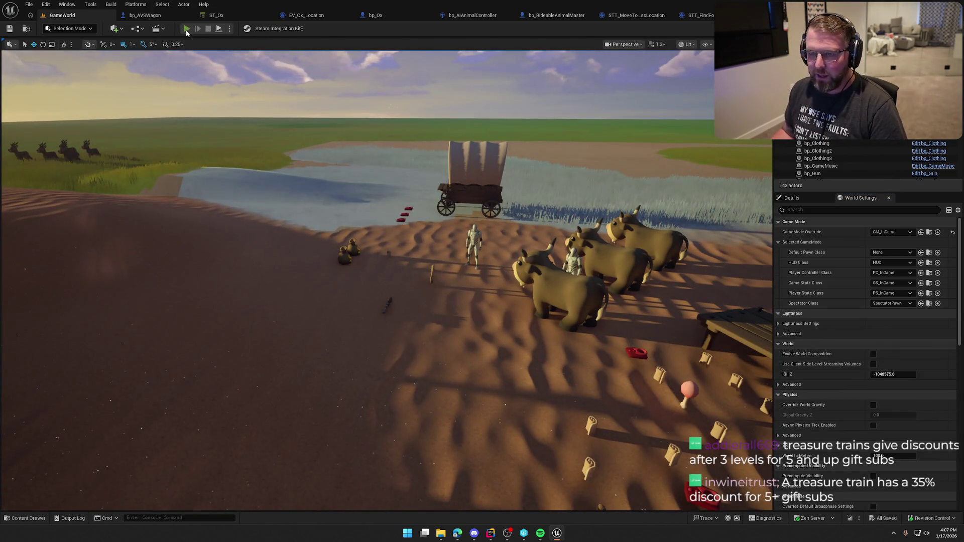
# Step: Start a GameWorld playtest and run through the grass toward the deer, then back past the bottles
pyautogui.click(186, 29)
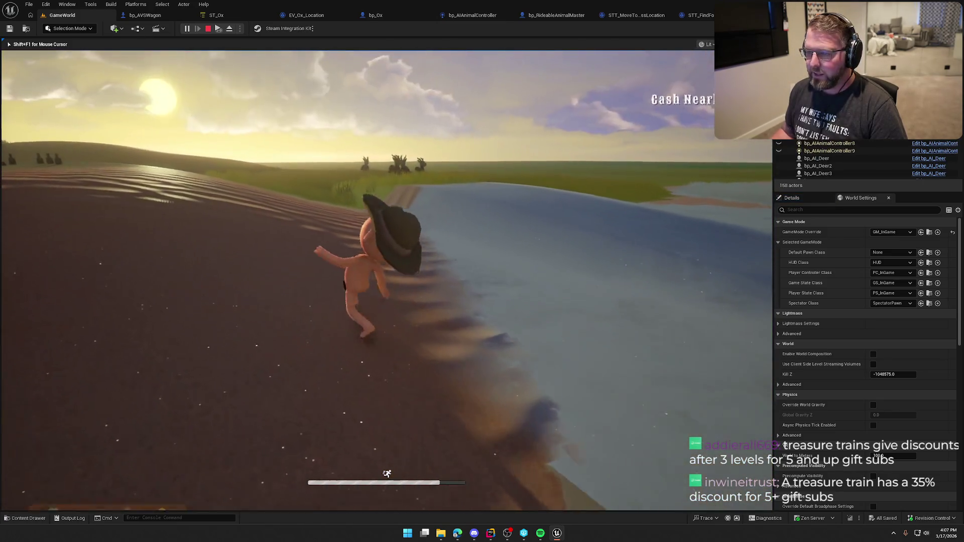
pyautogui.press('w')
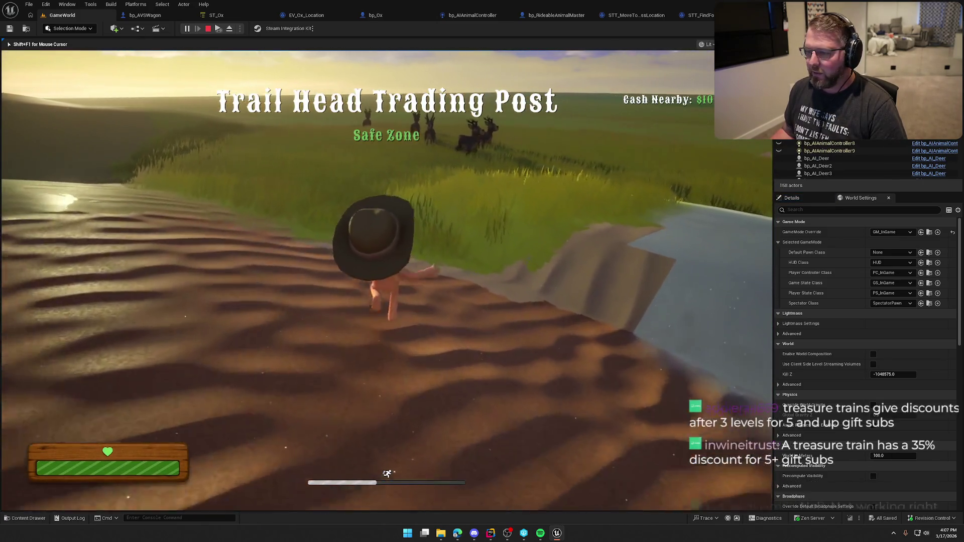
pyautogui.press('w')
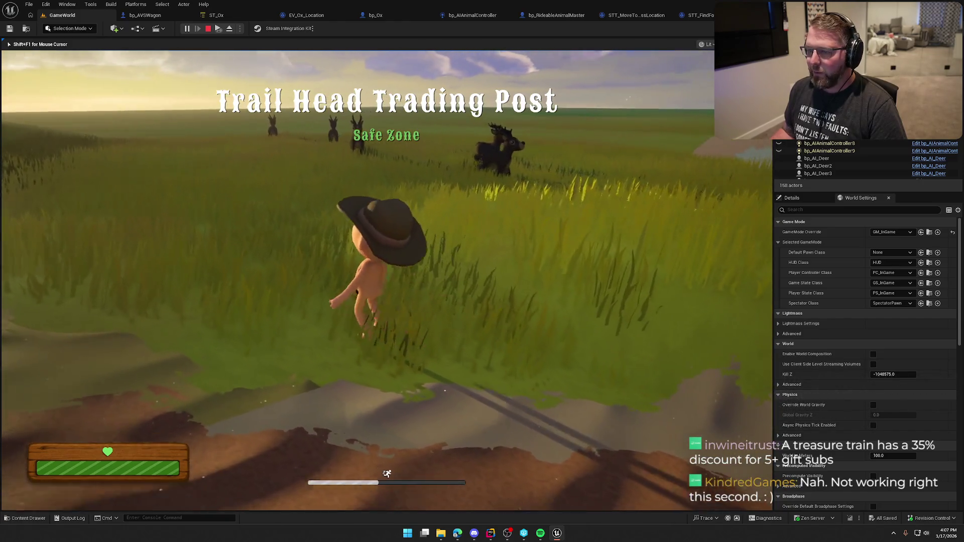
pyautogui.press('w')
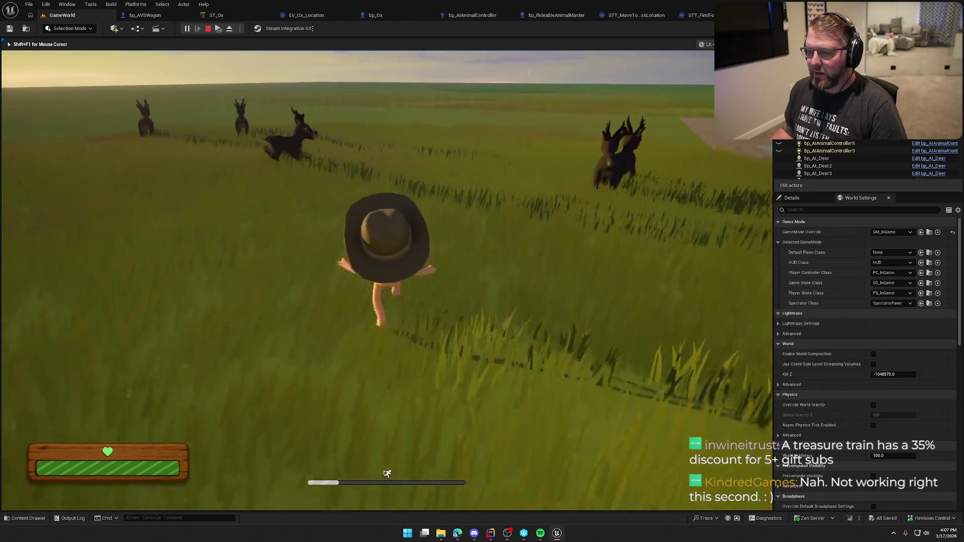
pyautogui.press('w')
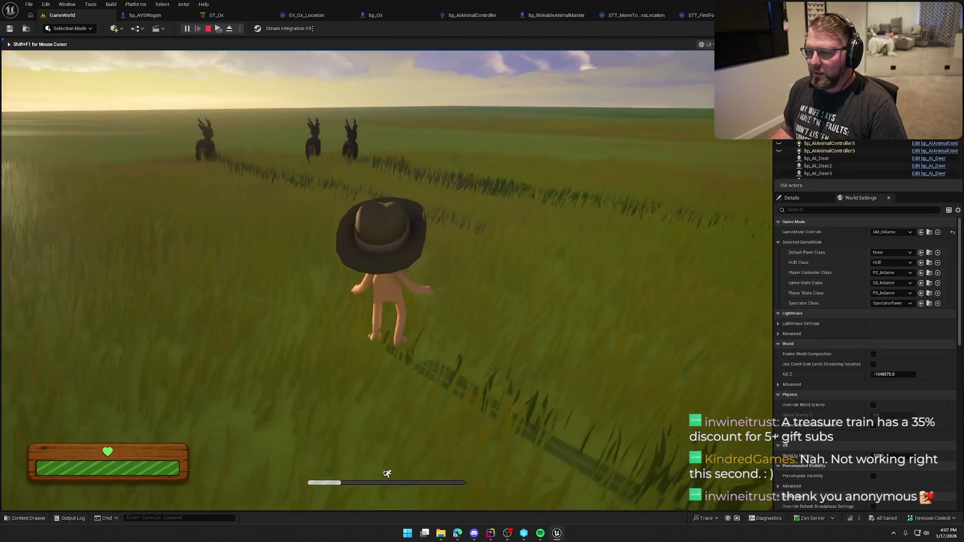
pyautogui.press('w')
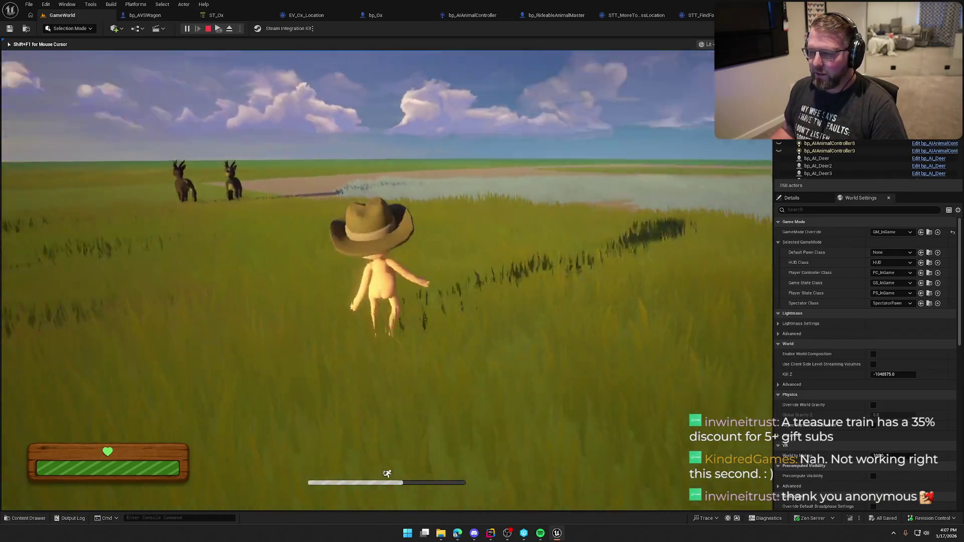
pyautogui.press('w')
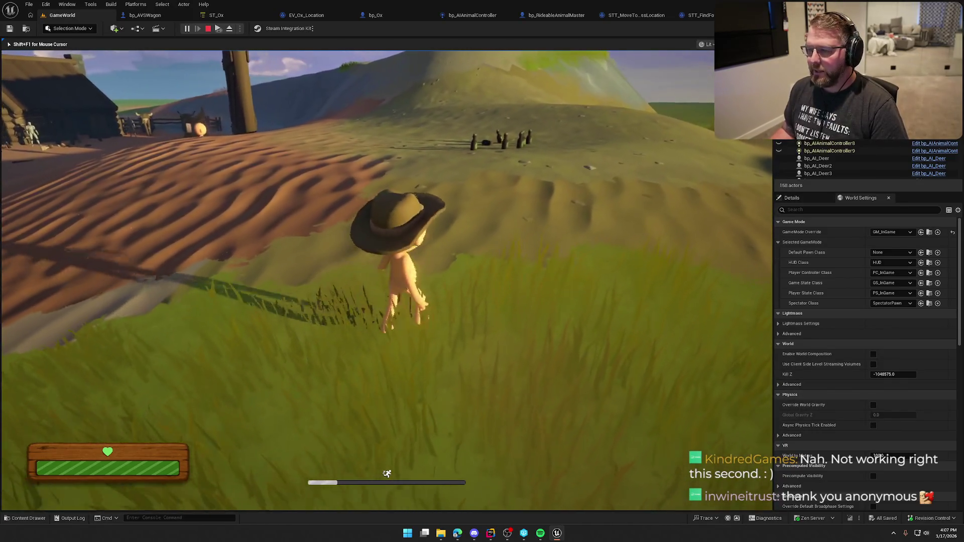
pyautogui.press('w')
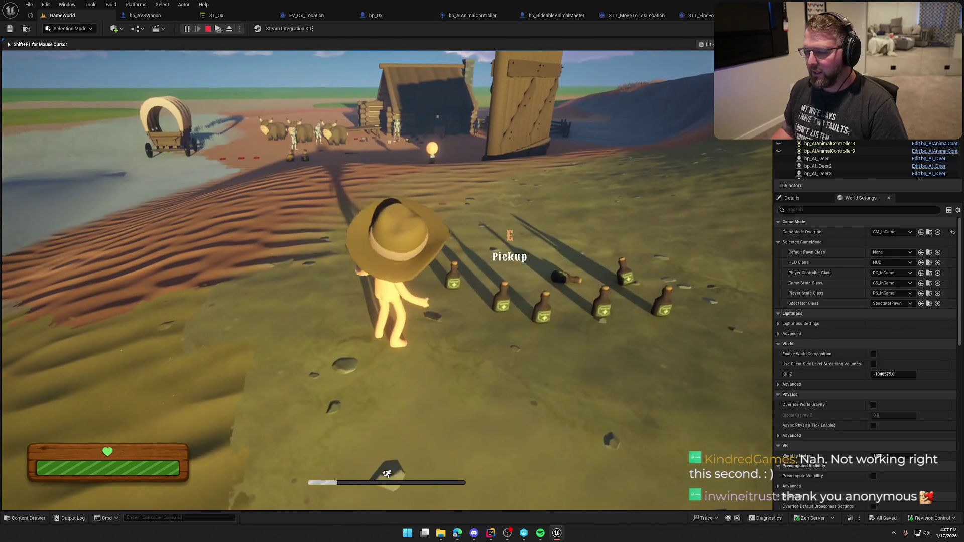
pyautogui.press('w')
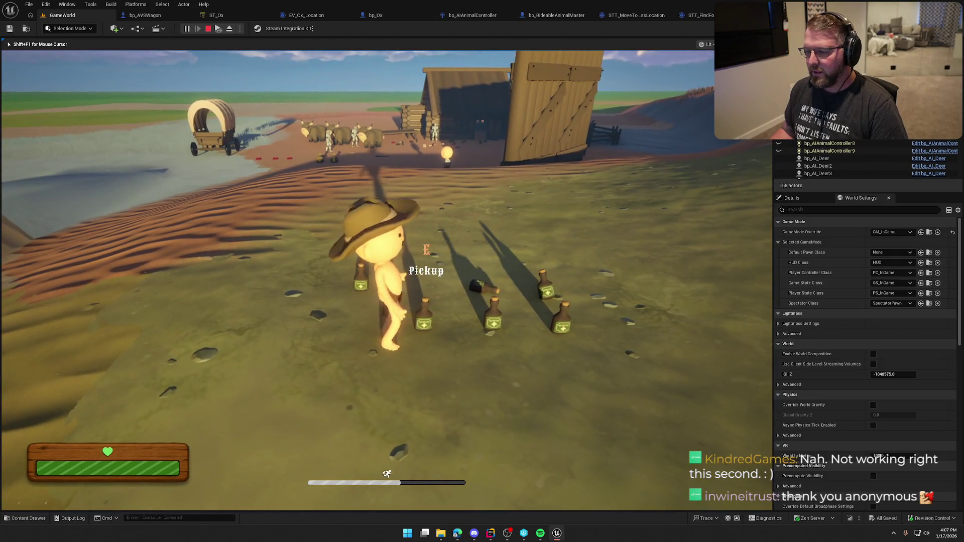
# Step: Run to the oxen, pick up a money bag, and sprint toward the river
pyautogui.press('w')
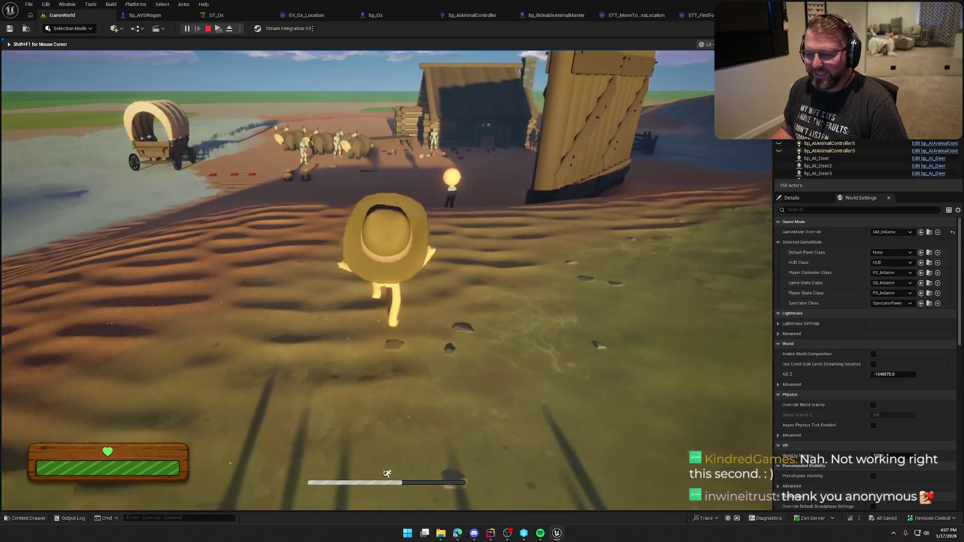
pyautogui.press('w')
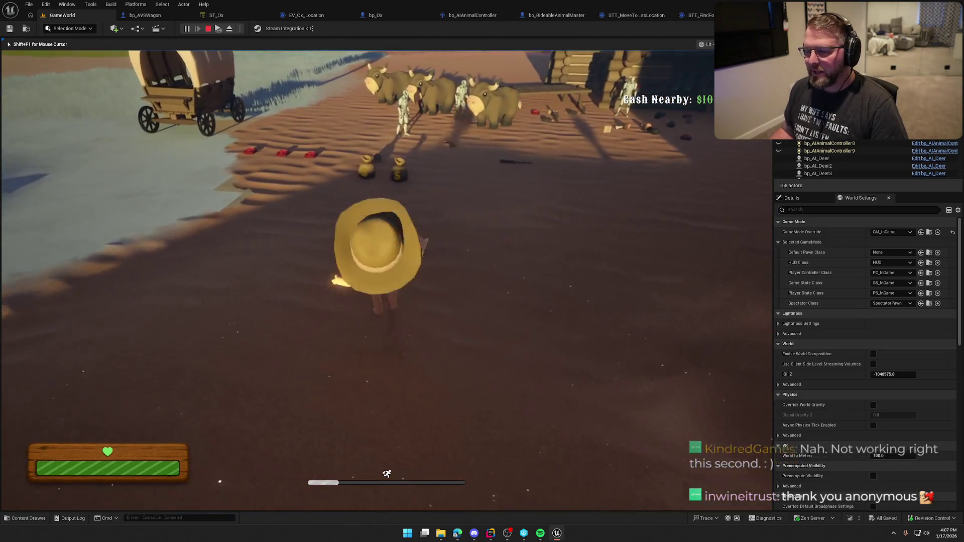
pyautogui.press('w')
pyautogui.press('e')
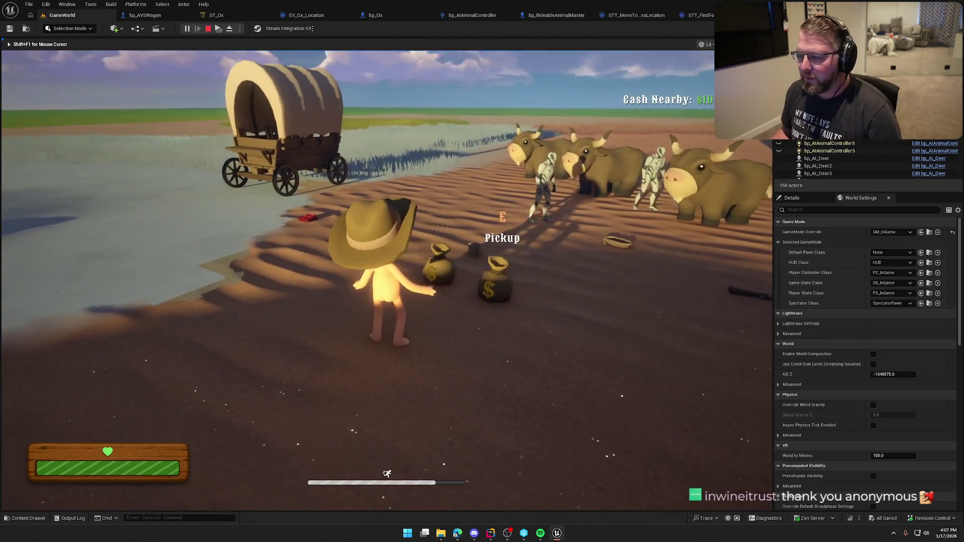
pyautogui.press('w')
pyautogui.press('e')
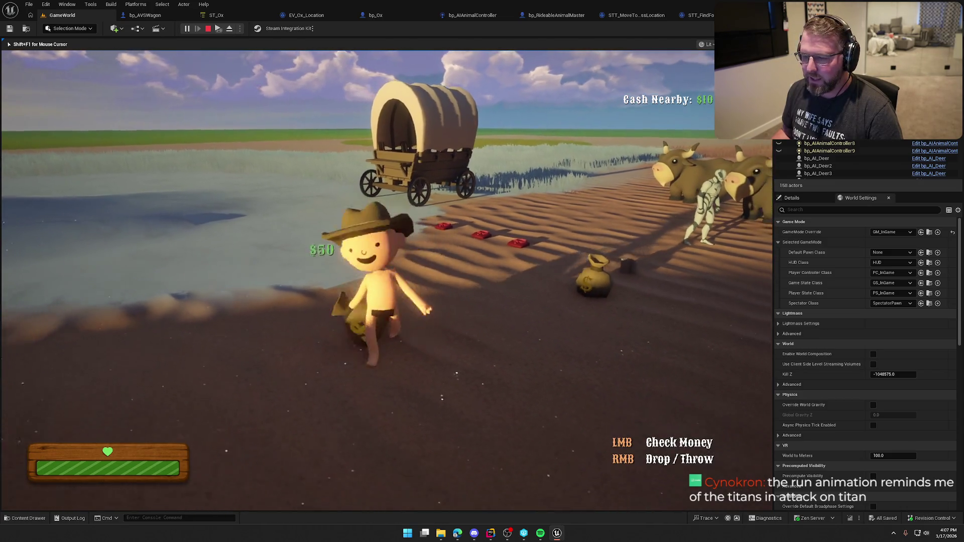
pyautogui.press('w')
pyautogui.press('shift')
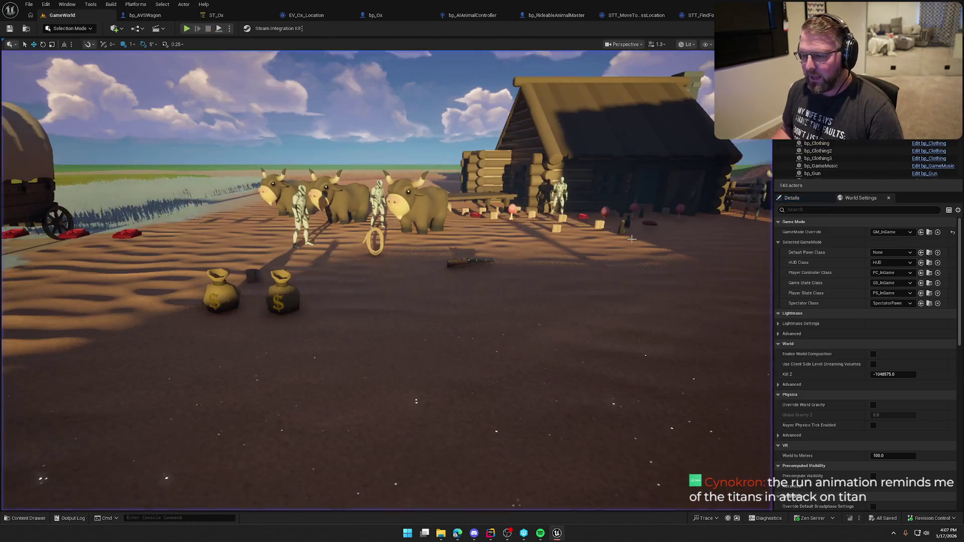
# Step: Stop the playtest and focus the view on the actor with the large sphere bound
pyautogui.press('Escape')
pyautogui.scroll(-5, 386, 282)
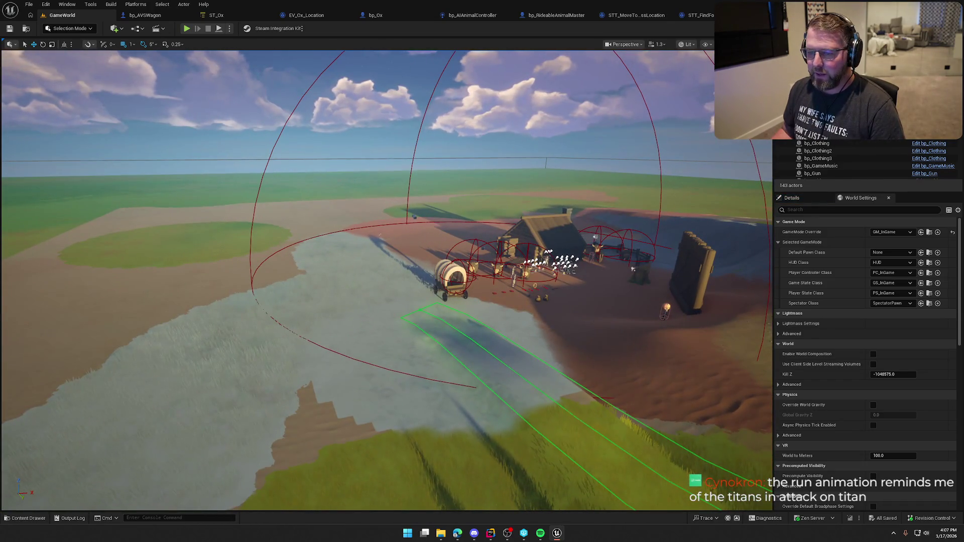
pyautogui.click(552, 294)
pyautogui.press('f')
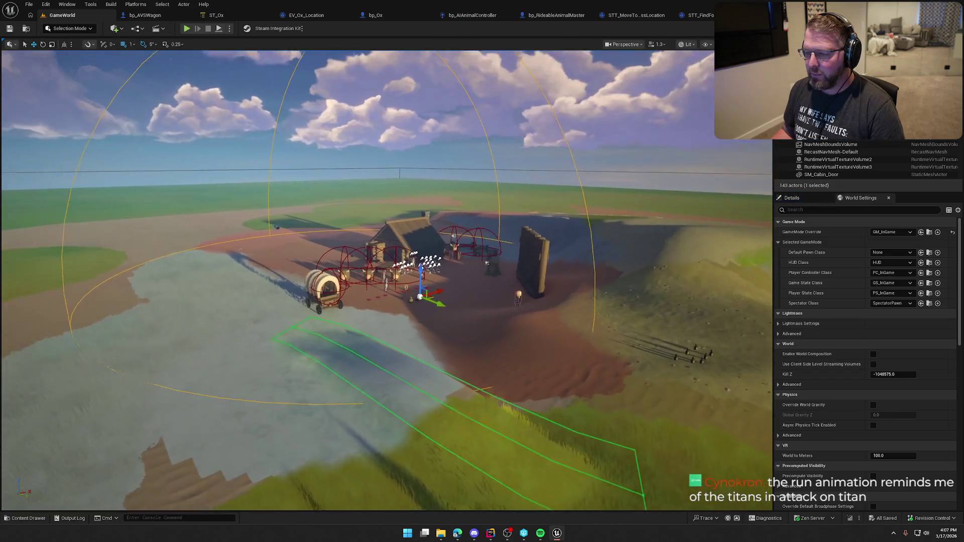
pyautogui.scroll(5, 449, 259)
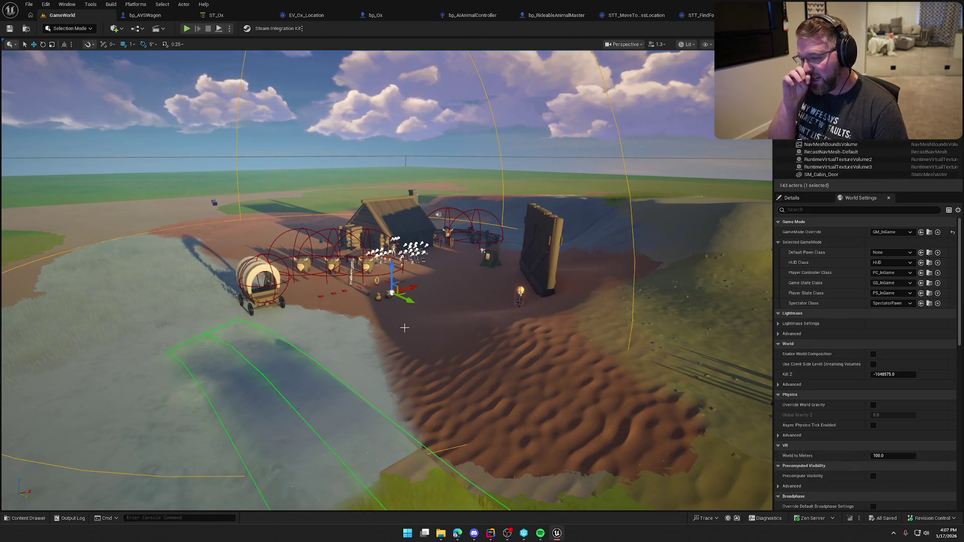
# Step: Deselect the actor, switch from World Settings to Details, and move closer to the cabin
pyautogui.press('Escape')
pyautogui.moveTo(405, 327); pyautogui.dragTo(421, 330)
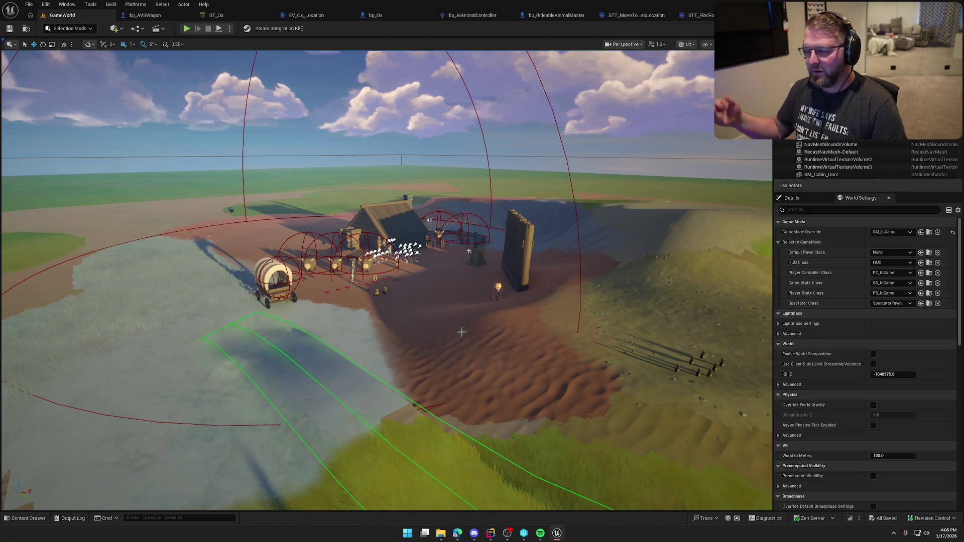
pyautogui.click(791, 198)
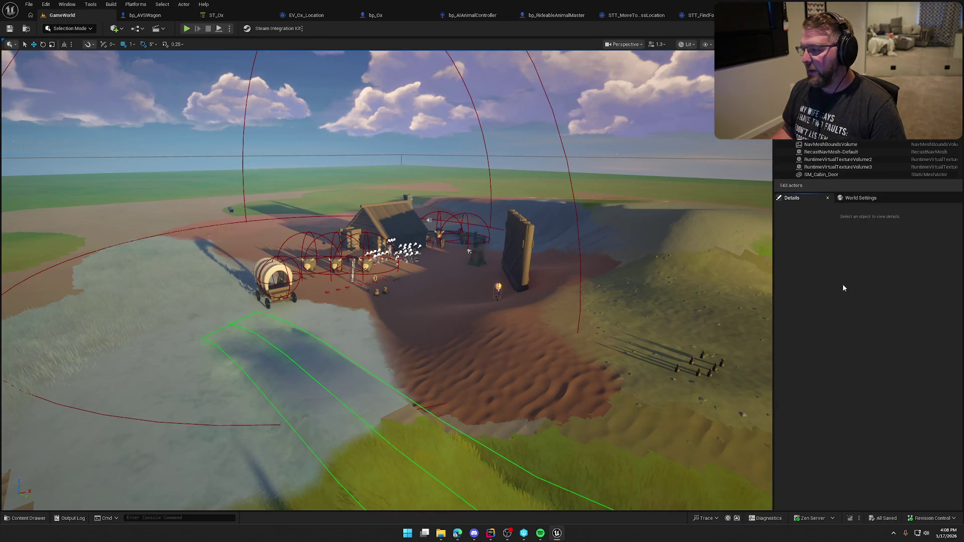
pyautogui.moveTo(447, 271)
pyautogui.mouseDown()
pyautogui.moveTo(436, 261)
pyautogui.moveTo(447, 272)
pyautogui.mouseUp()
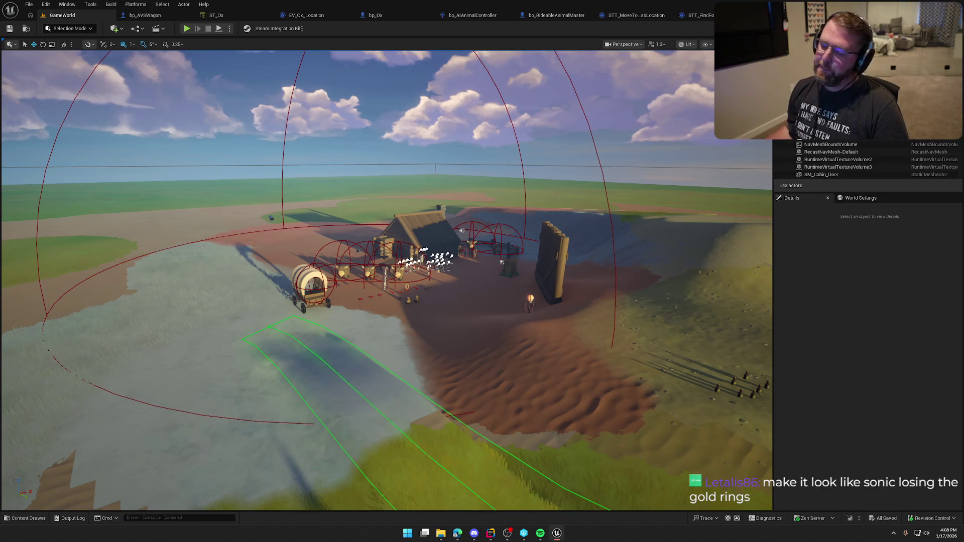
pyautogui.scroll(5, 522, 244)
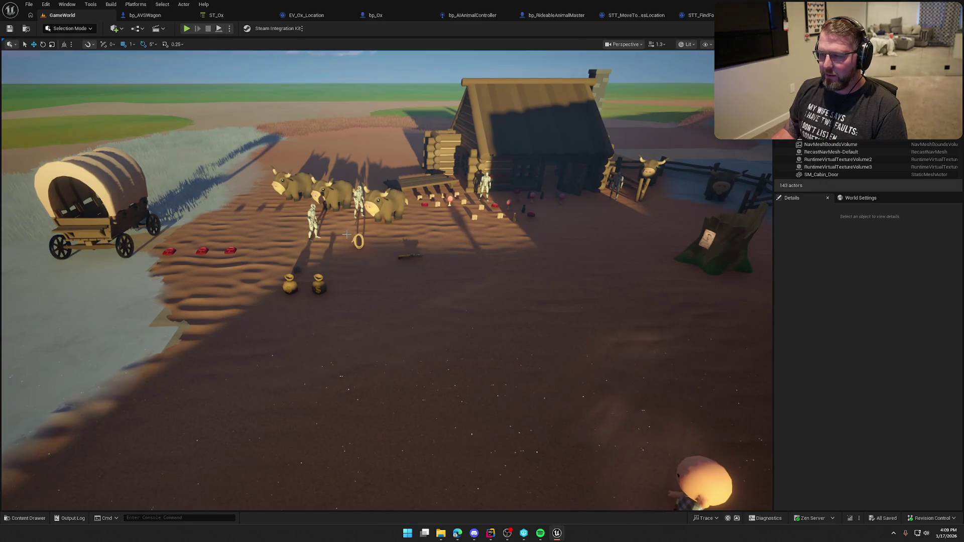
# Step: Start a new GameWorld playtest at the Trail Head Trading Post safe zone
pyautogui.click(190, 30)
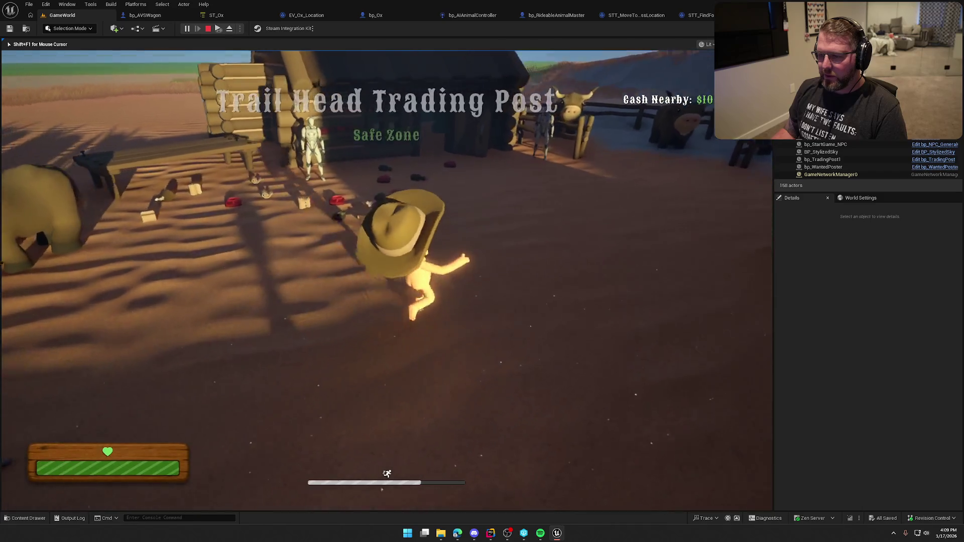
# Step: Walk the character from the trading-post counter through the cabin and yard to the goods by the bench
pyautogui.press('w')
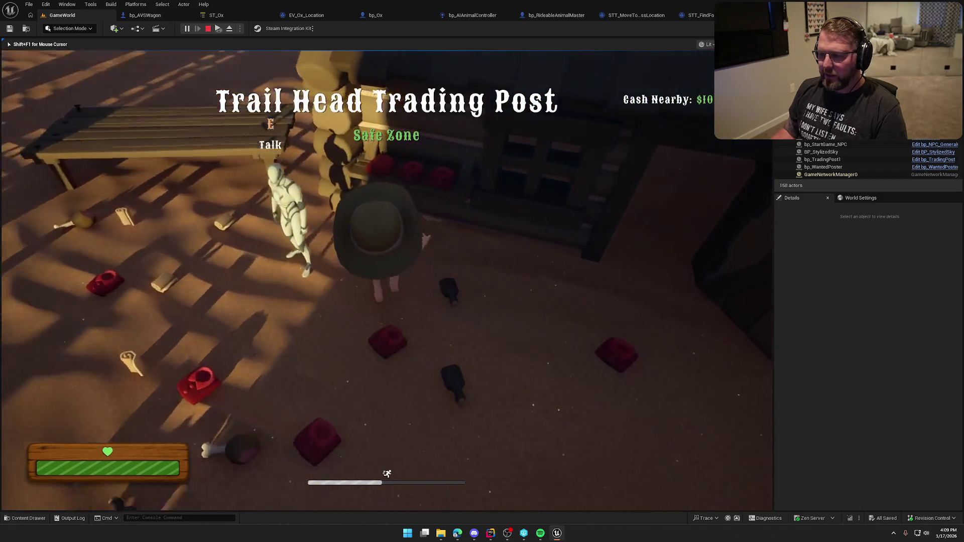
pyautogui.press('w')
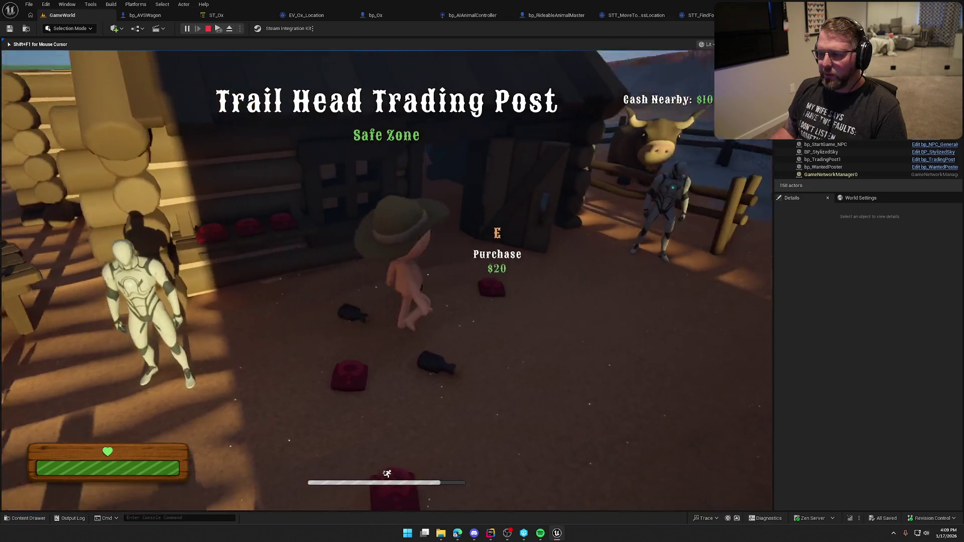
pyautogui.press('w')
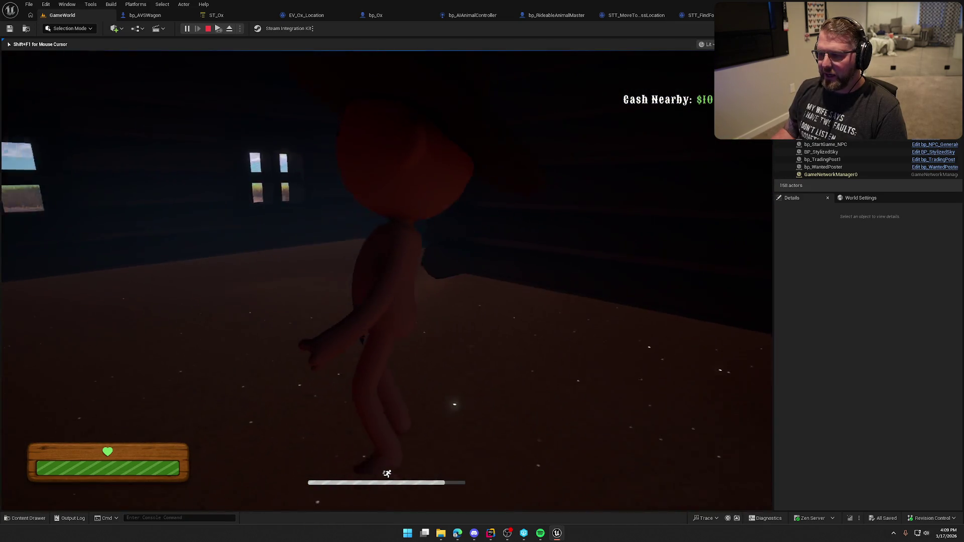
pyautogui.press('w')
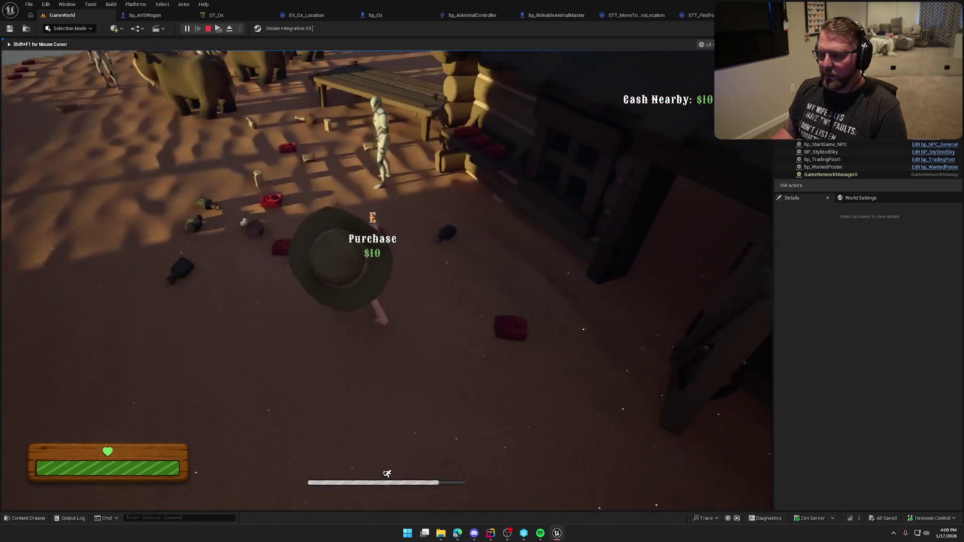
pyautogui.press('w')
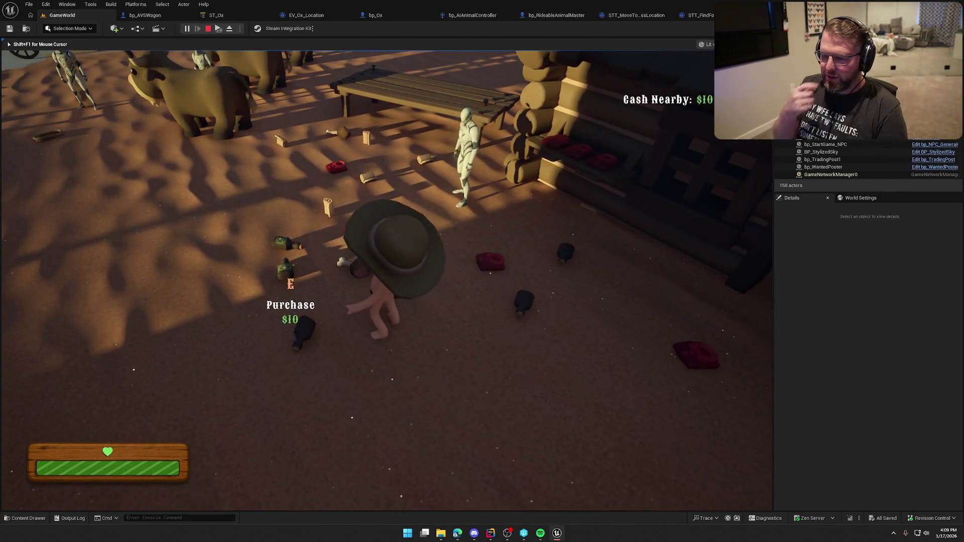
pyautogui.press('w')
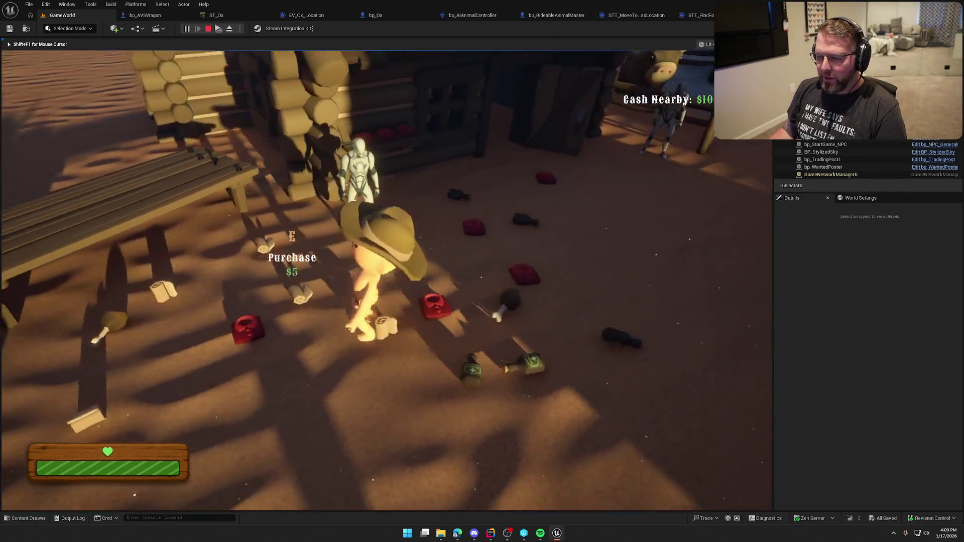
pyautogui.press('w')
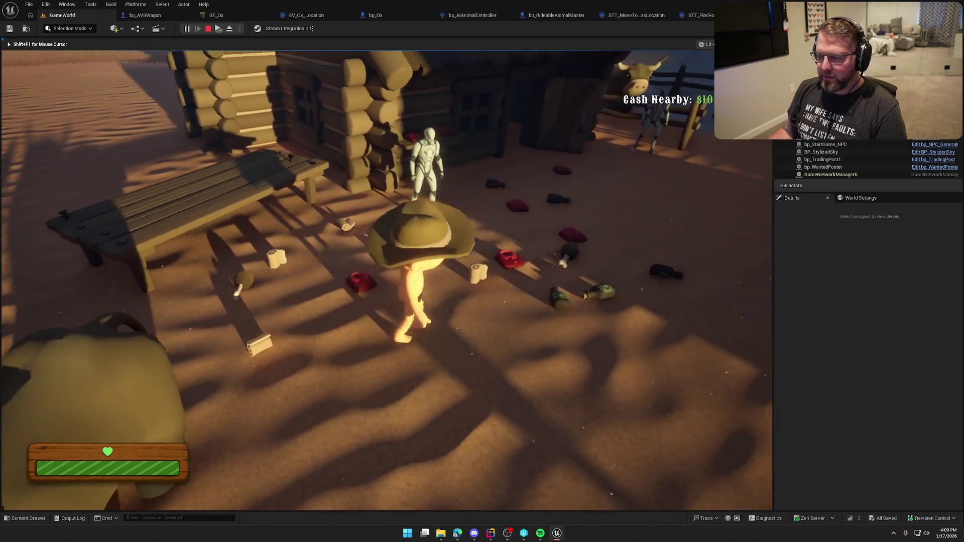
pyautogui.press('w')
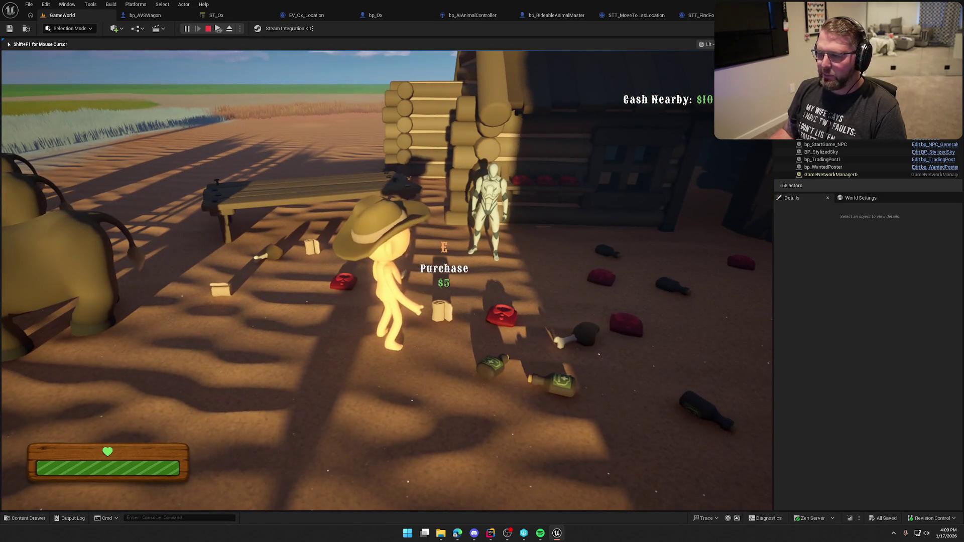
# Step: Pick up the bandage and run over to face the wagon and oxen
pyautogui.press('e')
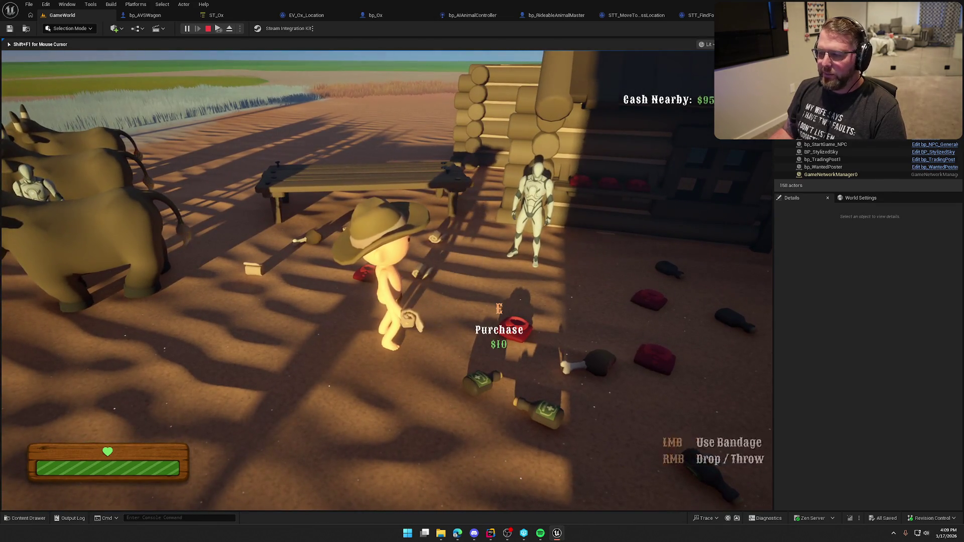
pyautogui.press('w')
pyautogui.press('shift')
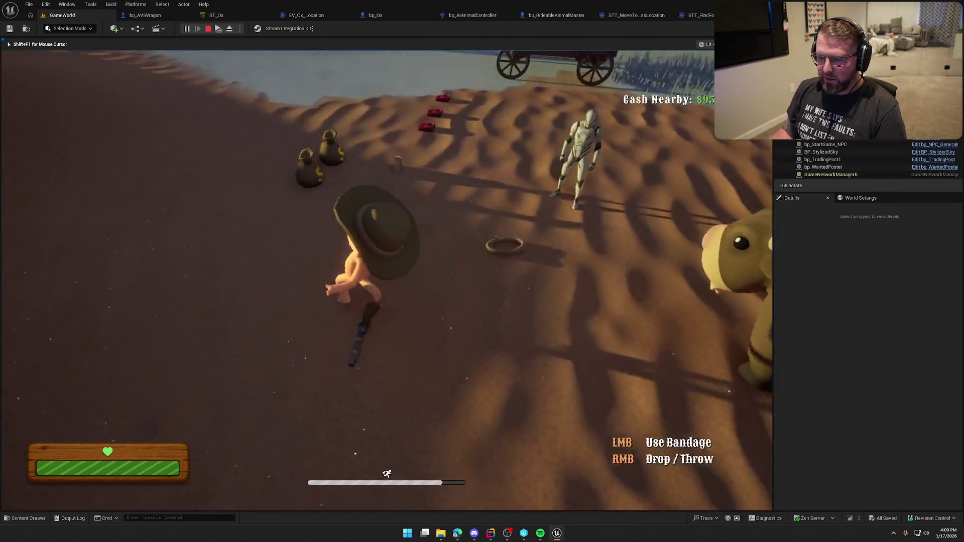
pyautogui.press('w')
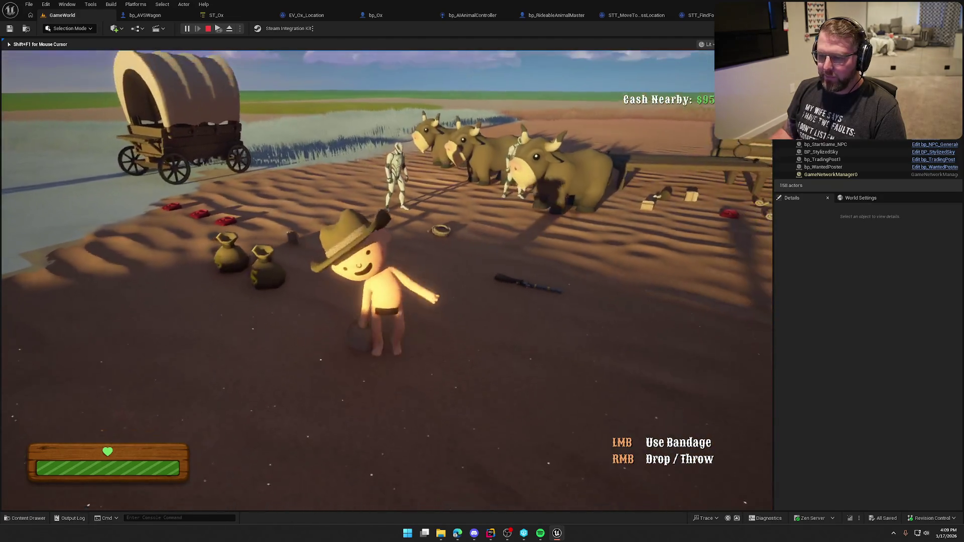
# Step: Sprint past the cabin to the wanted-poster stump, then pause the game to show its menu
pyautogui.press('w')
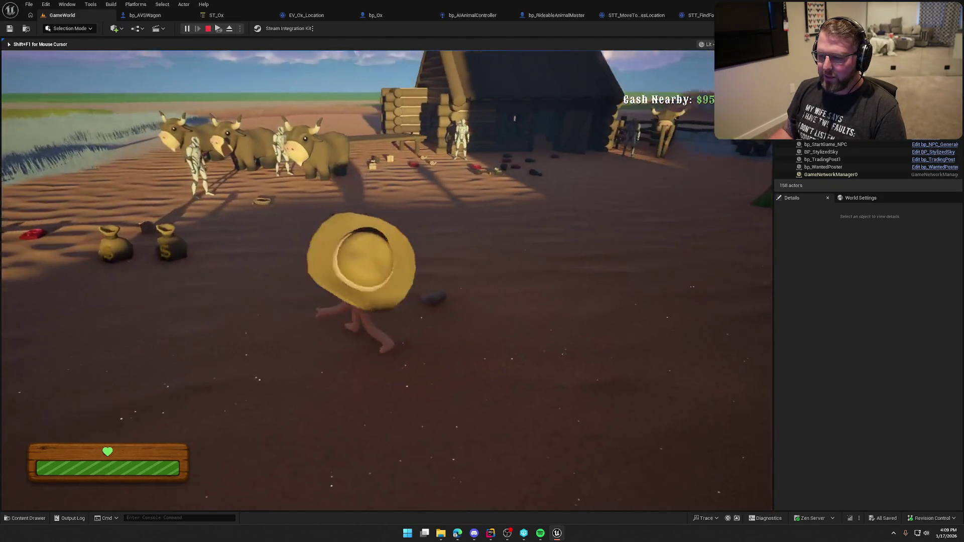
pyautogui.press('w')
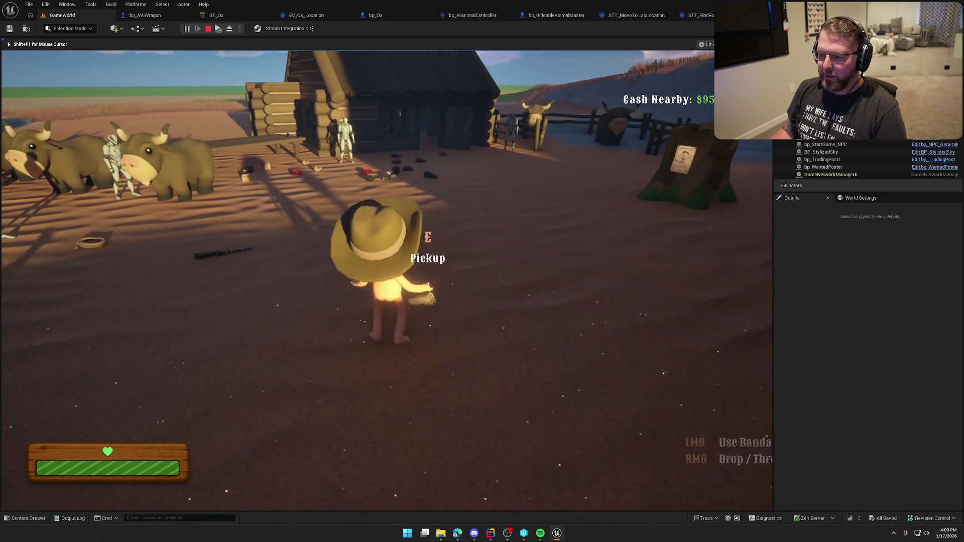
pyautogui.press('w')
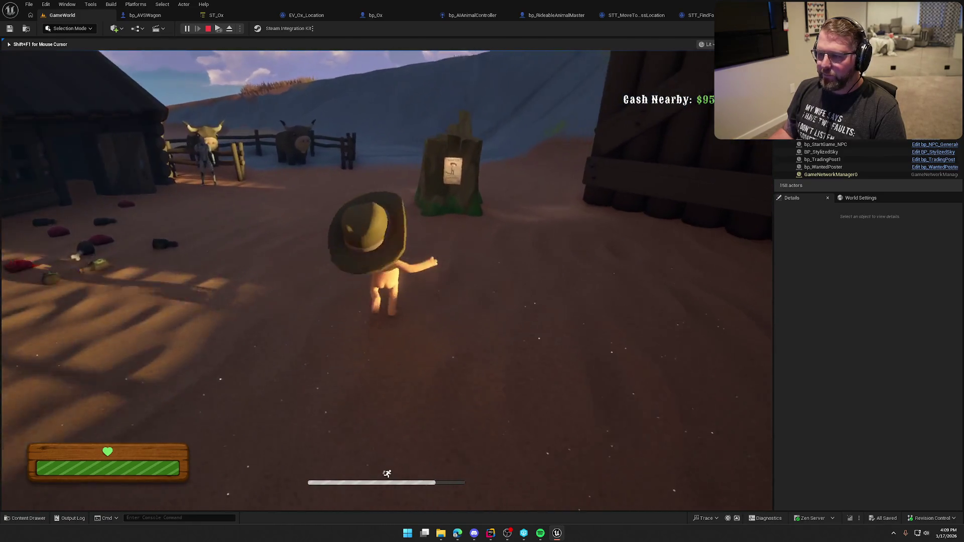
pyautogui.press('w')
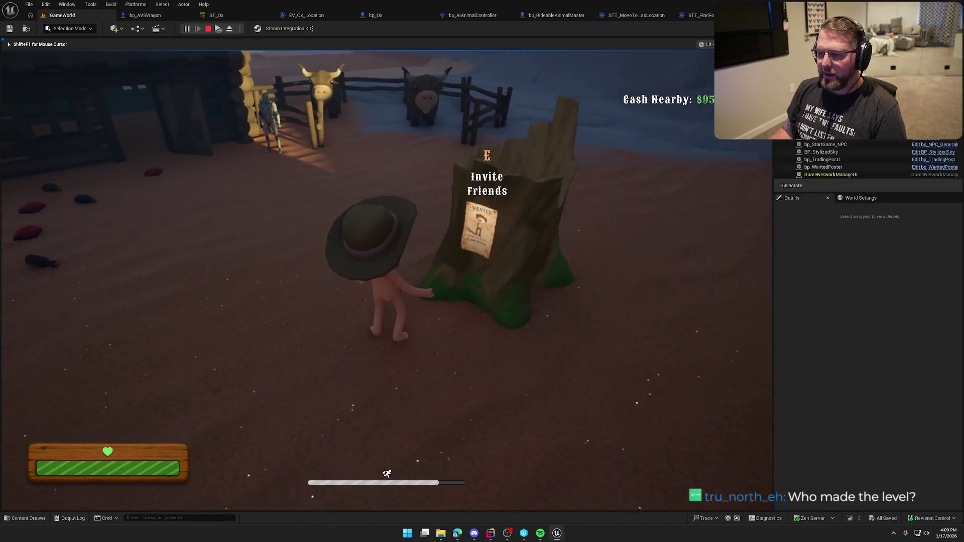
pyautogui.press('w')
pyautogui.hotkey('shift', 'F1')
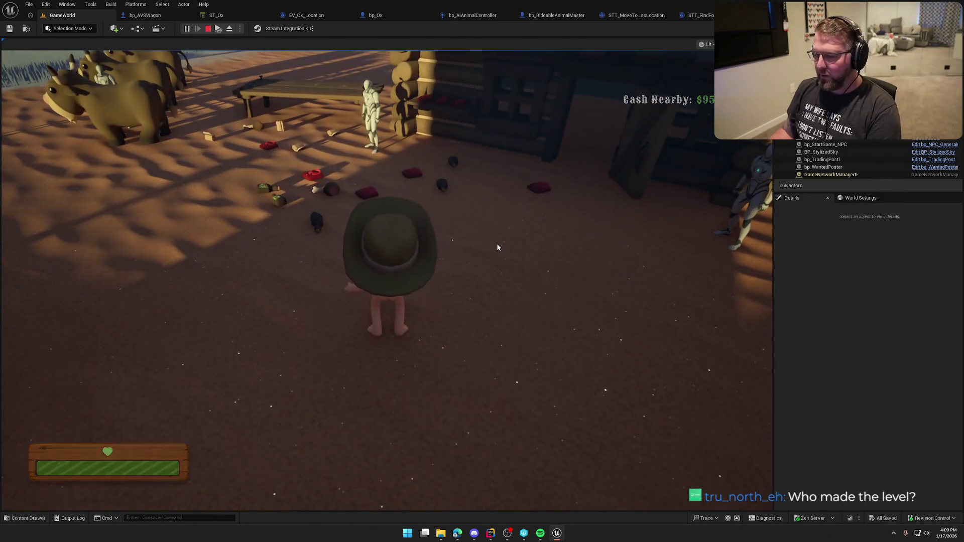
pyautogui.press('p')
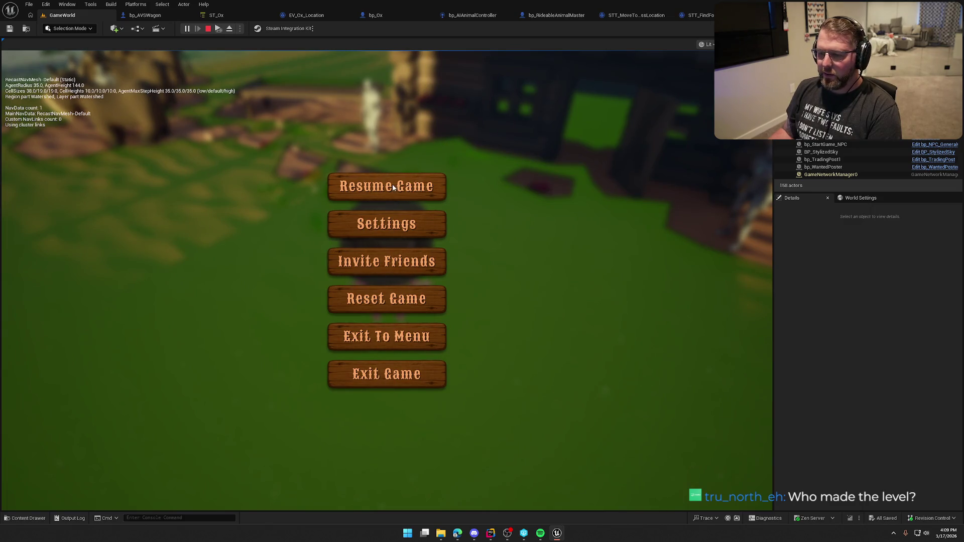
# Step: Resume the game, hide the navigation mesh overlay, and restart the play-in-editor session
pyautogui.click(401, 191)
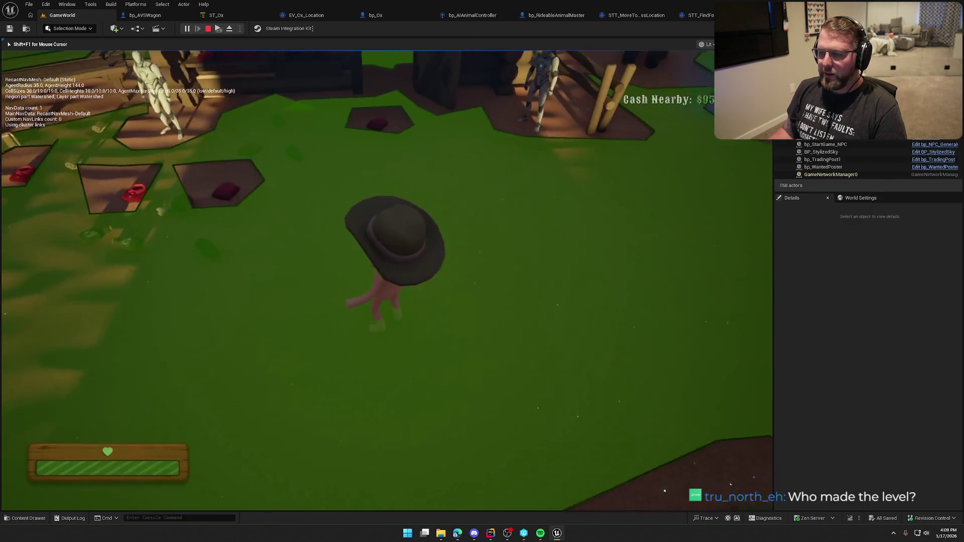
pyautogui.press('p')
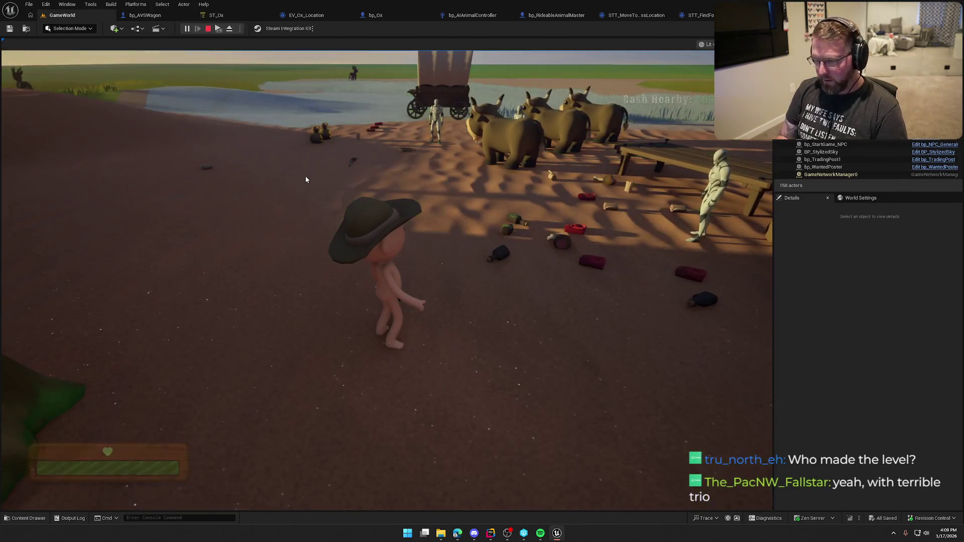
pyautogui.click(208, 28)
pyautogui.click(187, 29)
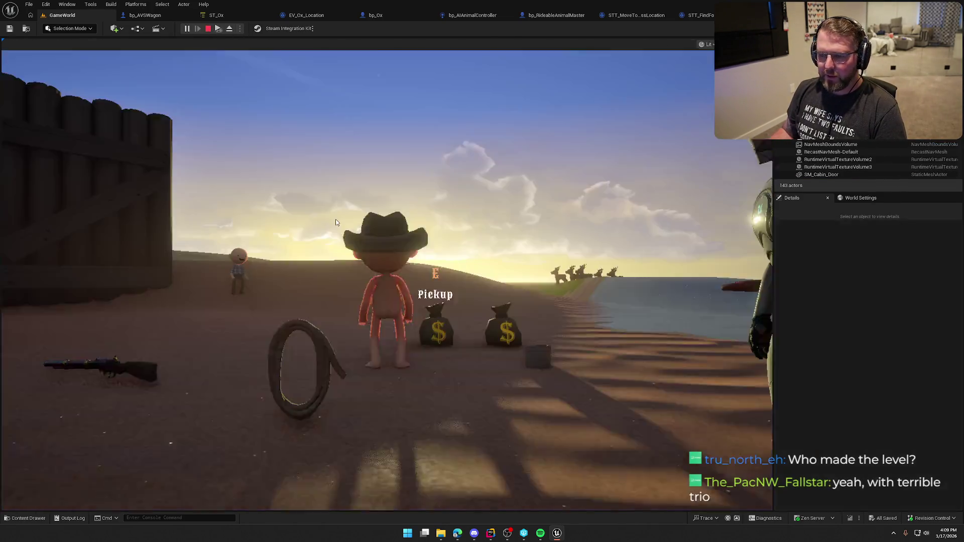
# Step: Mount an ox at the trading post, ride it to the covered wagon, and dismount
pyautogui.press('w')
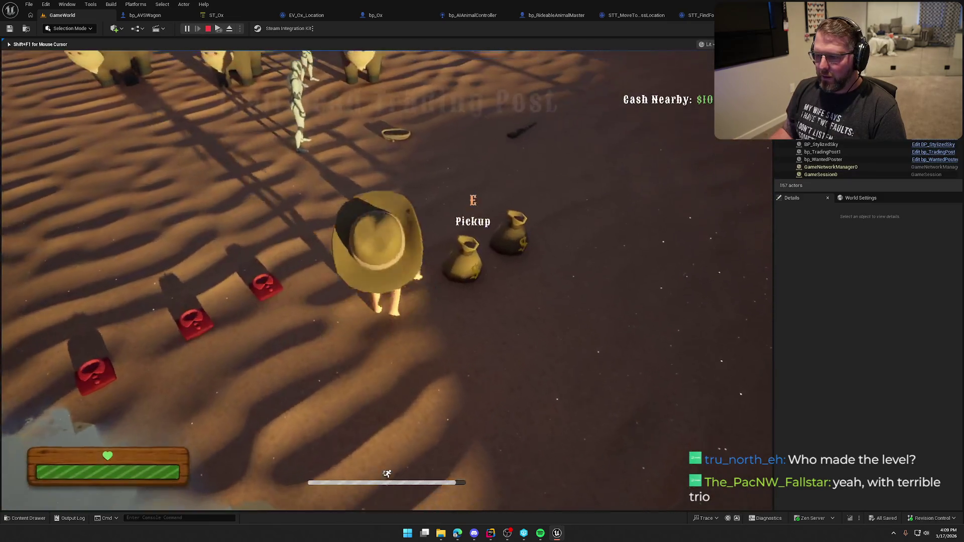
pyautogui.press('e')
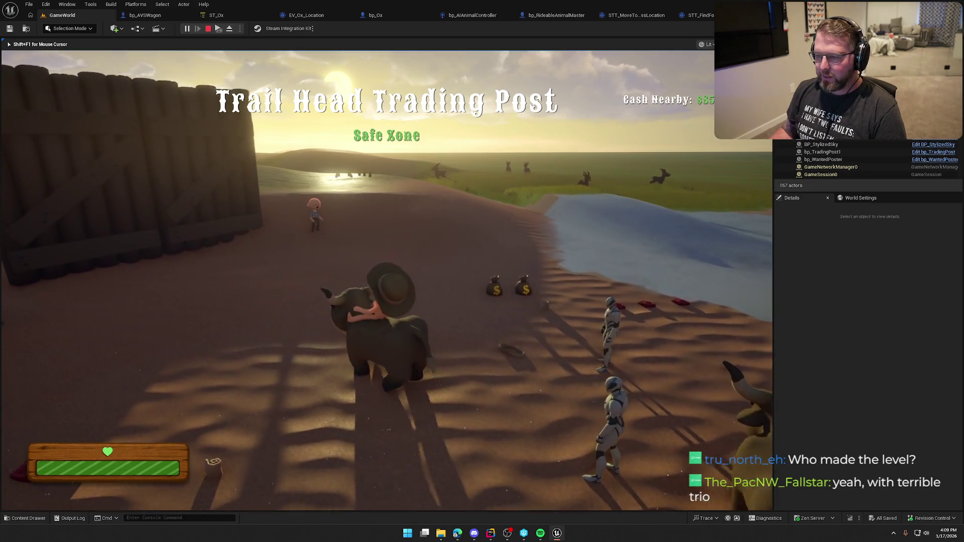
pyautogui.press('a')
pyautogui.press('w')
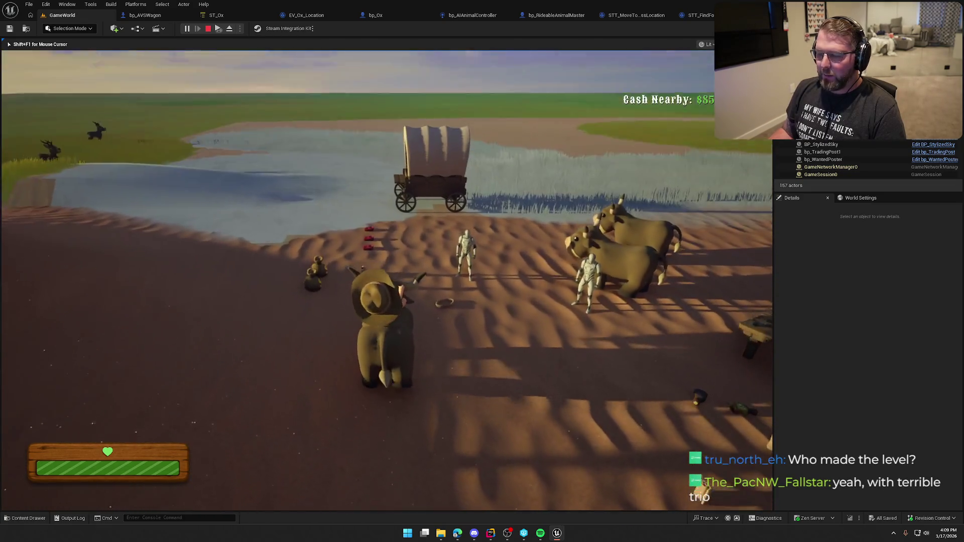
pyautogui.press('w')
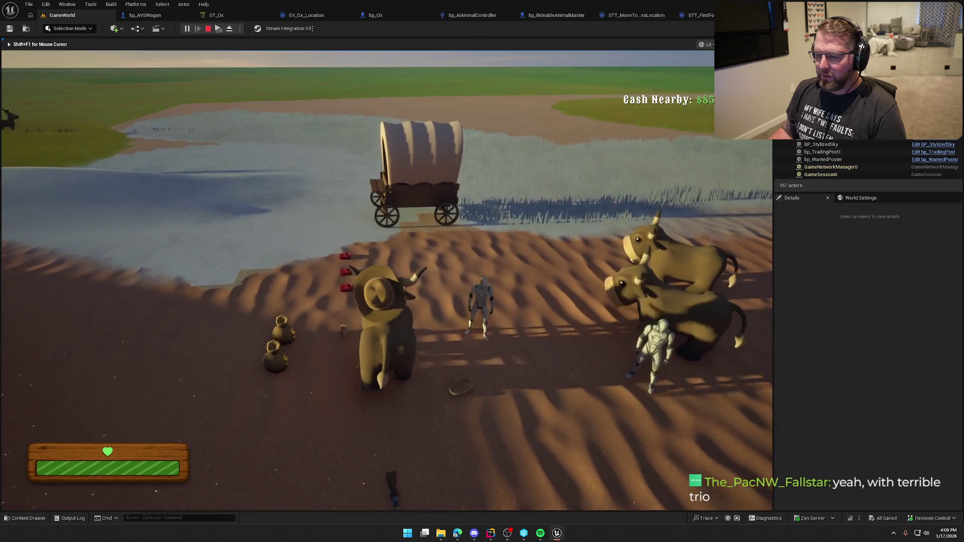
pyautogui.press('w')
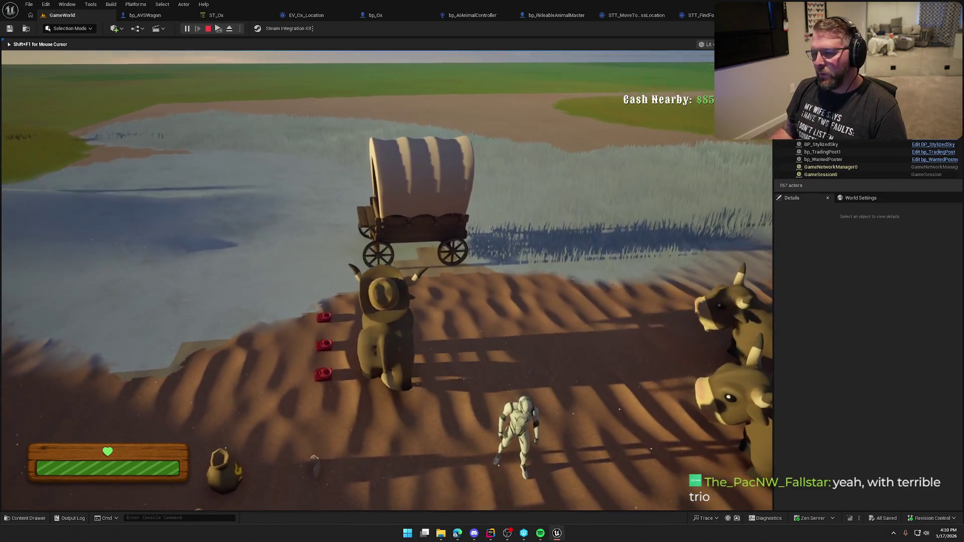
pyautogui.press('e')
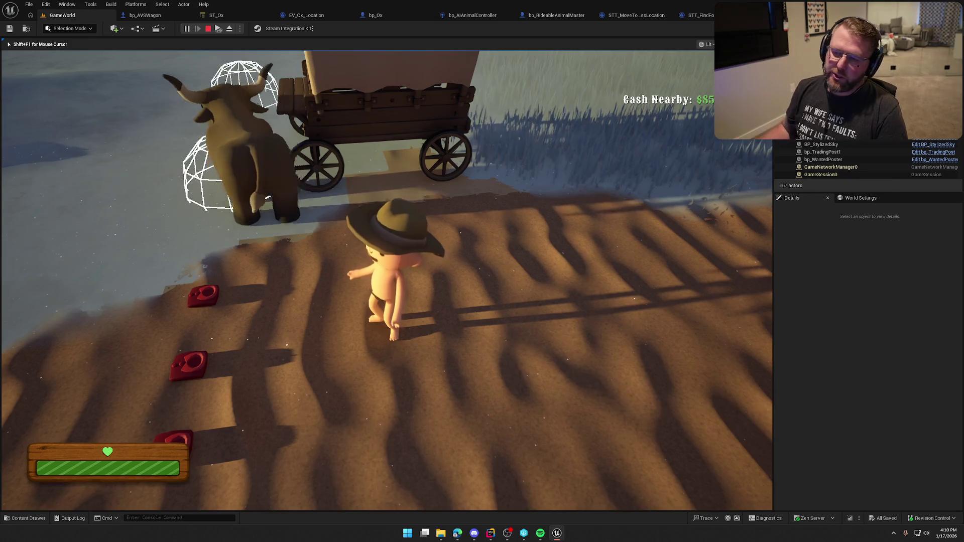
# Step: Walk around the ox and covered wagon to see their Ride and Drive prompts, then end play-in-editor
pyautogui.press('w')
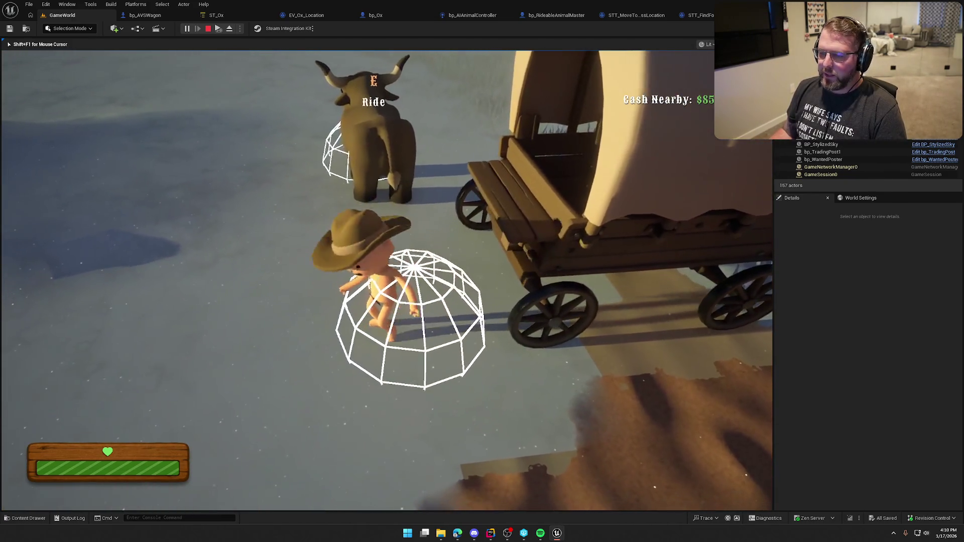
pyautogui.press('w')
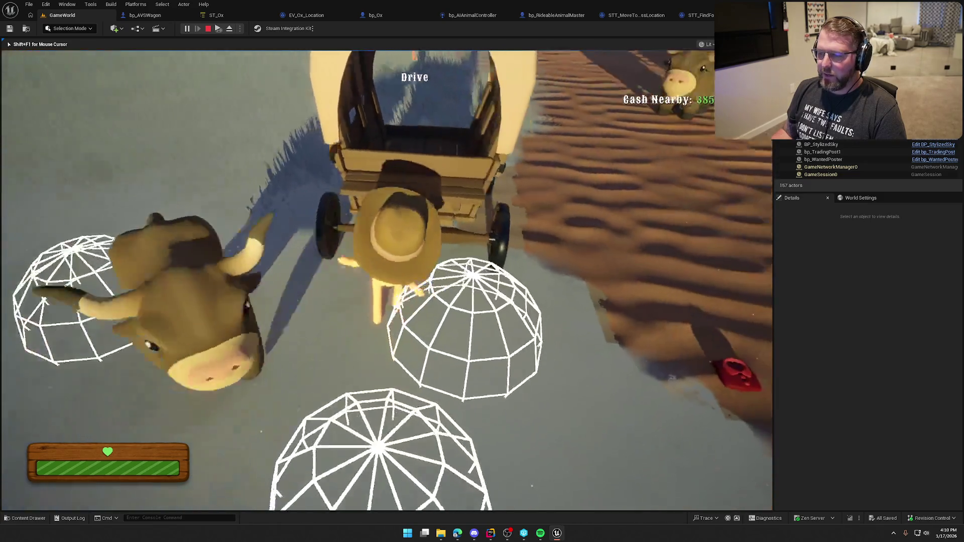
pyautogui.press('s')
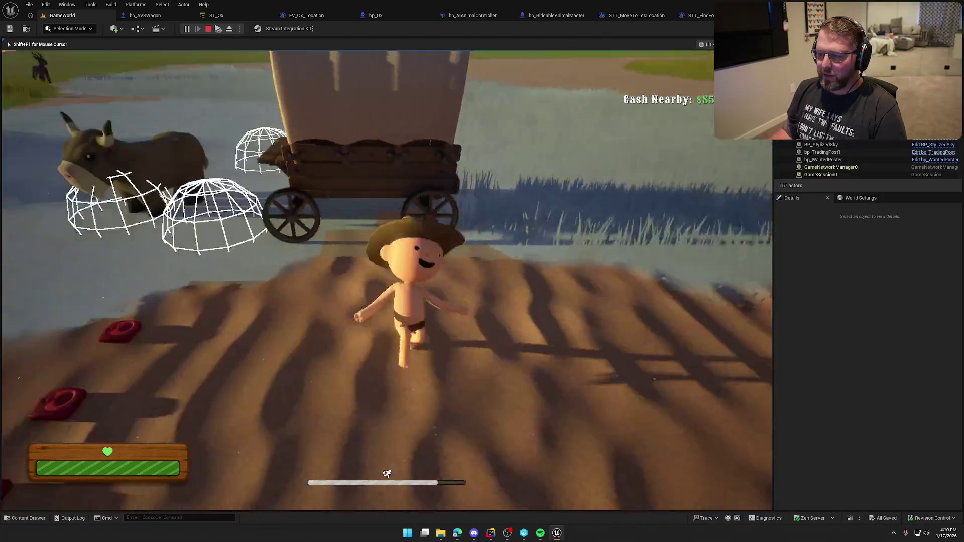
pyautogui.press('w')
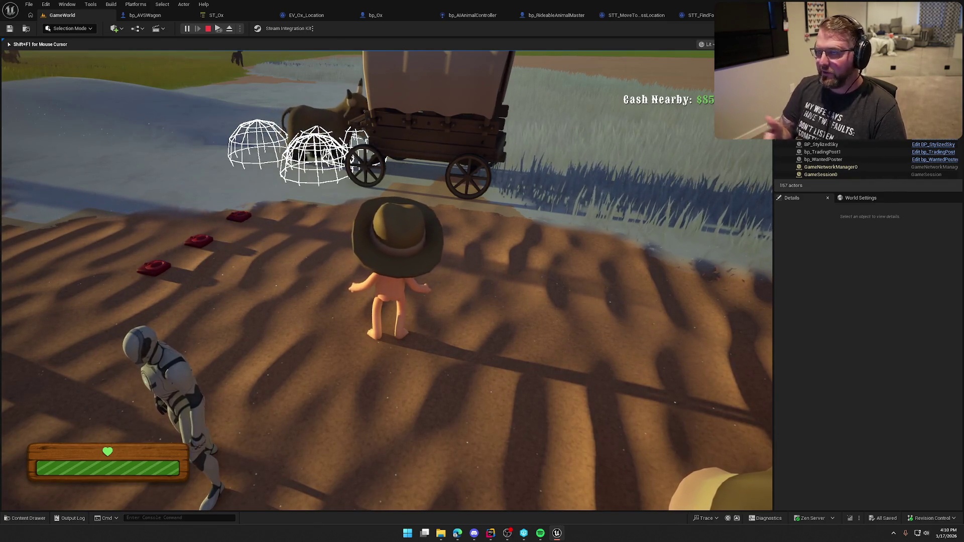
pyautogui.hotkey('shift', 's')
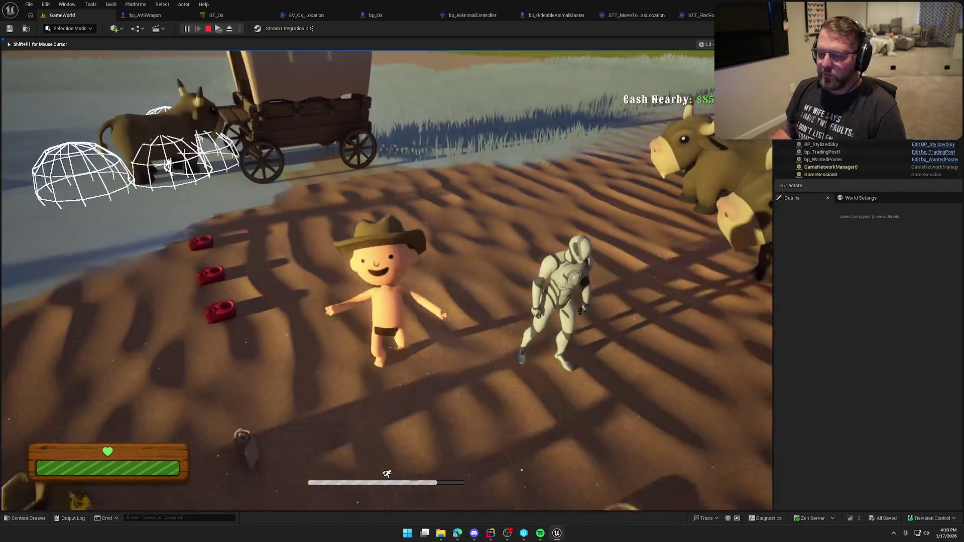
pyautogui.press('w')
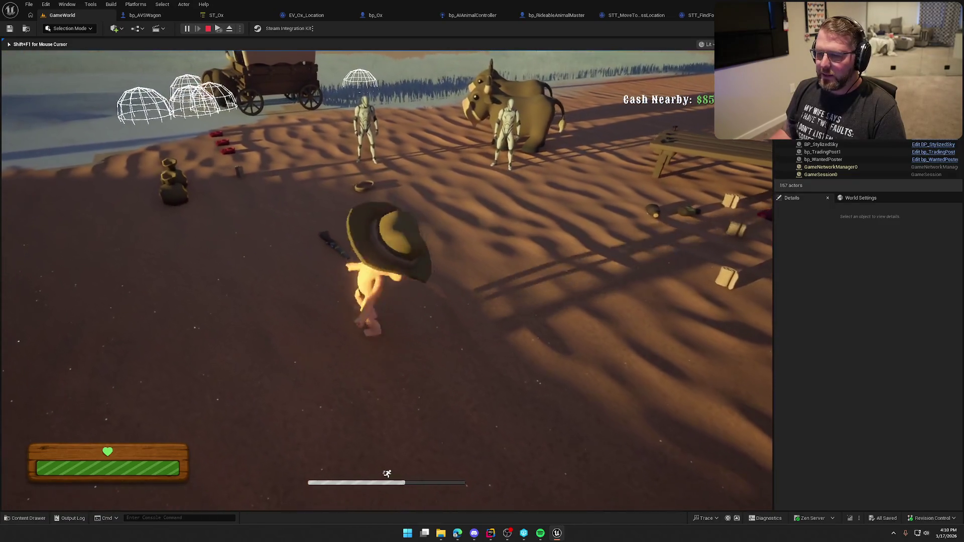
pyautogui.hotkey('shift', 's')
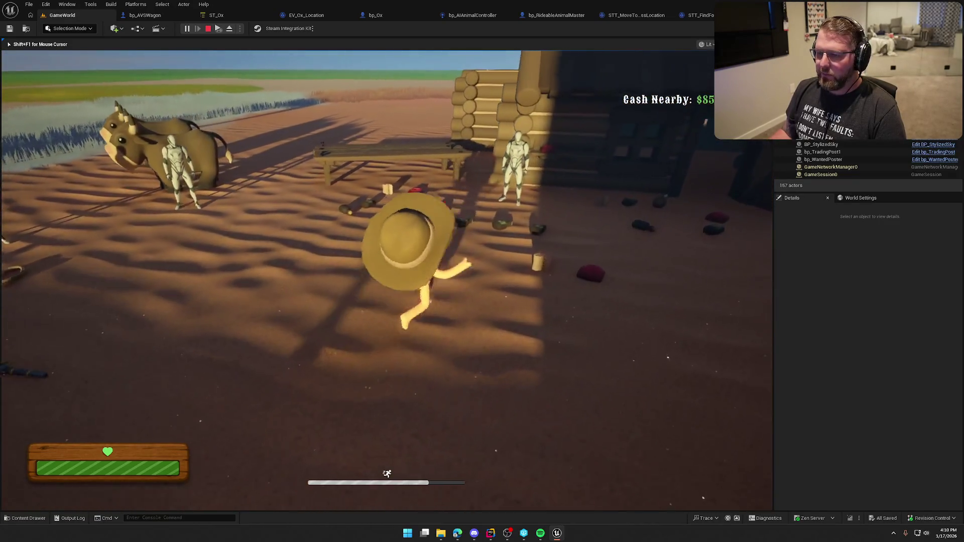
pyautogui.press('w')
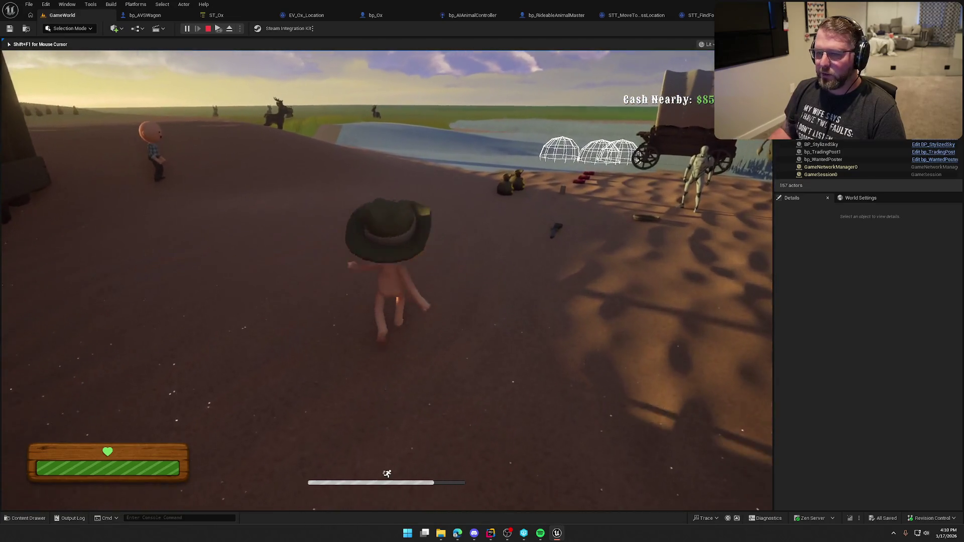
pyautogui.press('Escape')
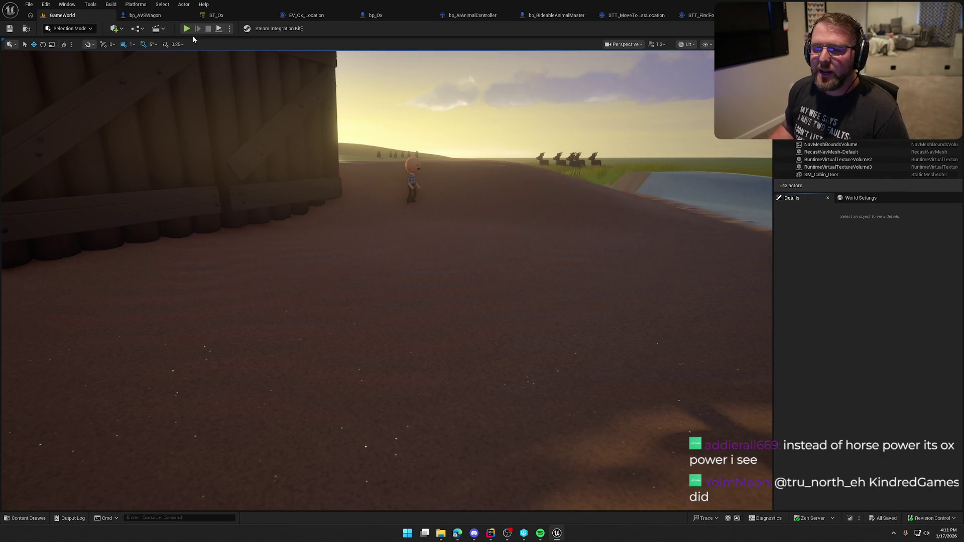
# Step: Launch play-in-editor with Alt+P and walk into the Trail Head Trading Post safe zone
pyautogui.hotkey('alt', 'p')
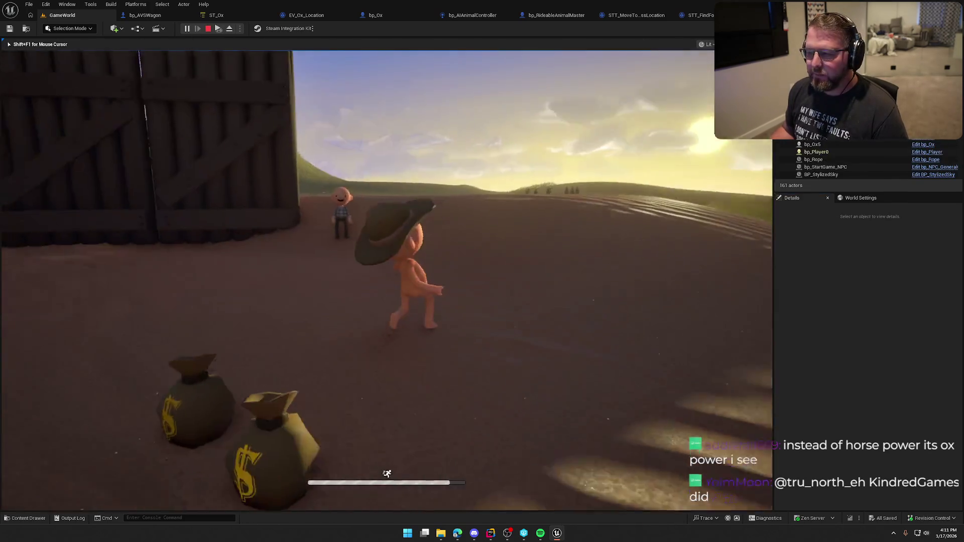
pyautogui.press('w')
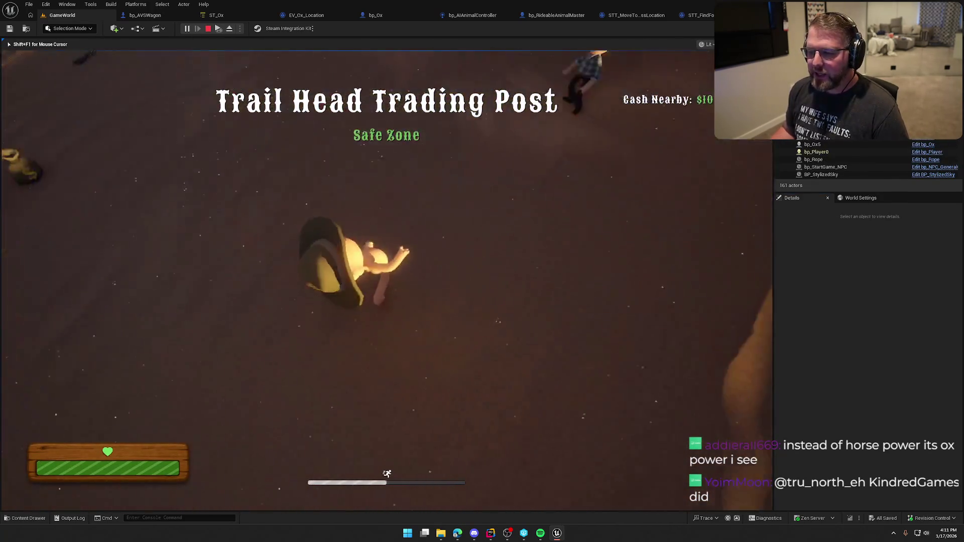
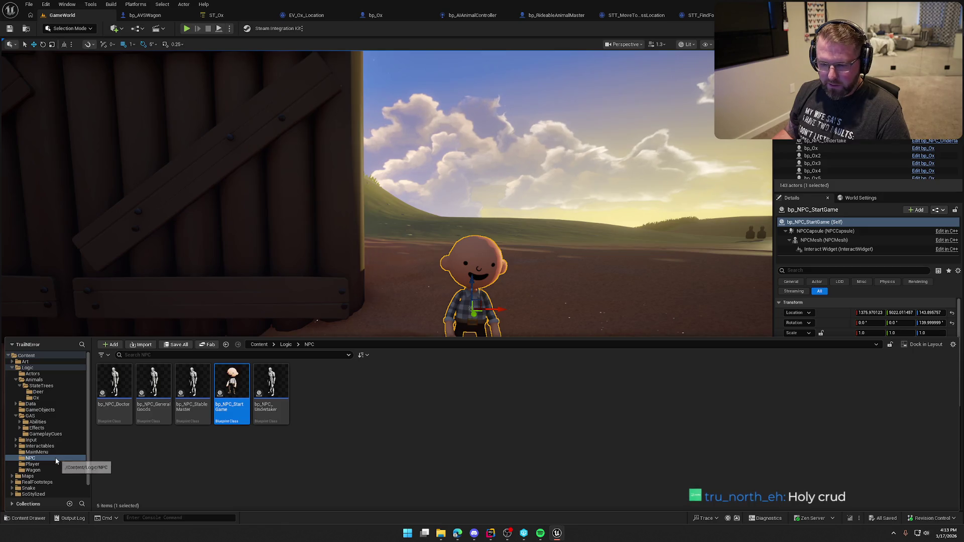
# Step: Collapse the Logic folder and expand Art > Characters in the Content Drawer
pyautogui.click(40, 374)
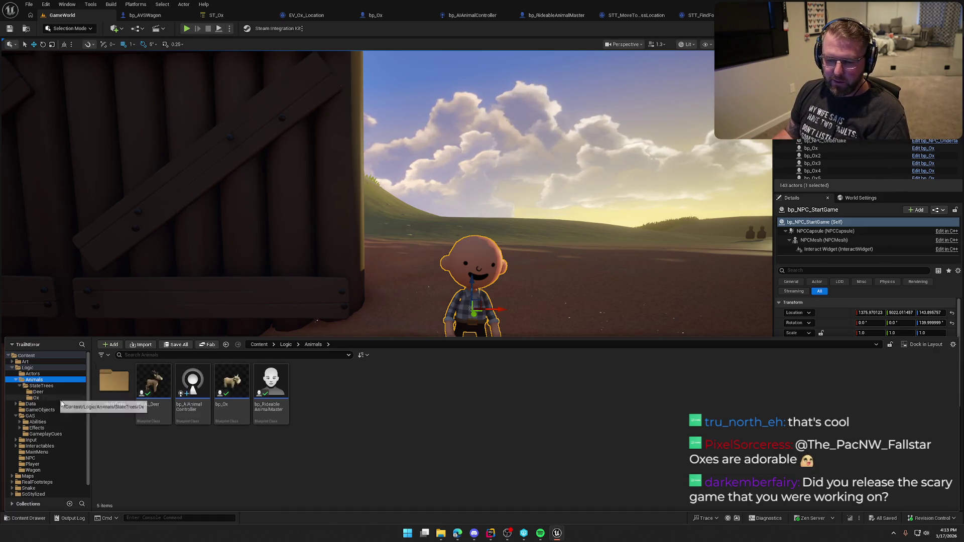
pyautogui.click(15, 366)
pyautogui.click(12, 361)
pyautogui.click(38, 374)
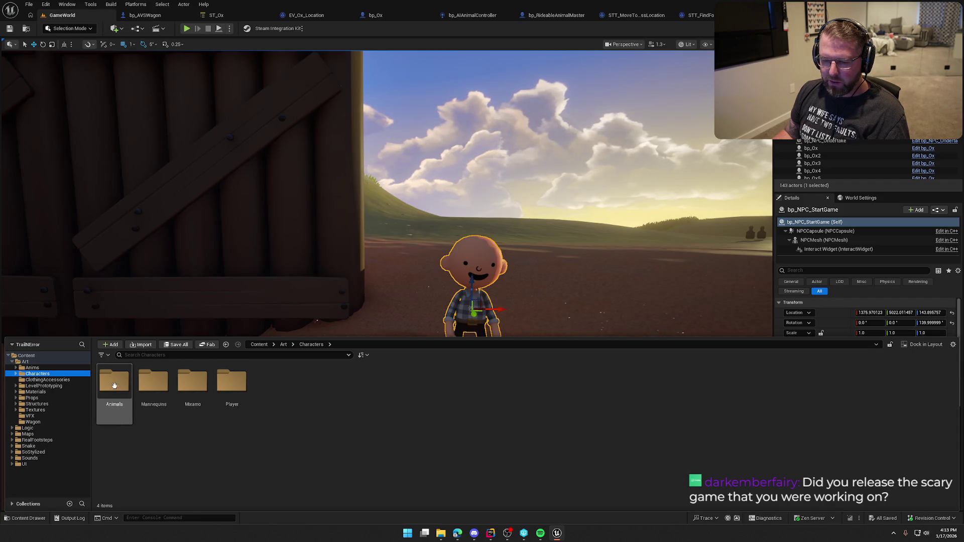
# Step: Open Player > Female and place SK_Char_Female_Clothed in the level beside the NPC
pyautogui.doubleClick(232, 381)
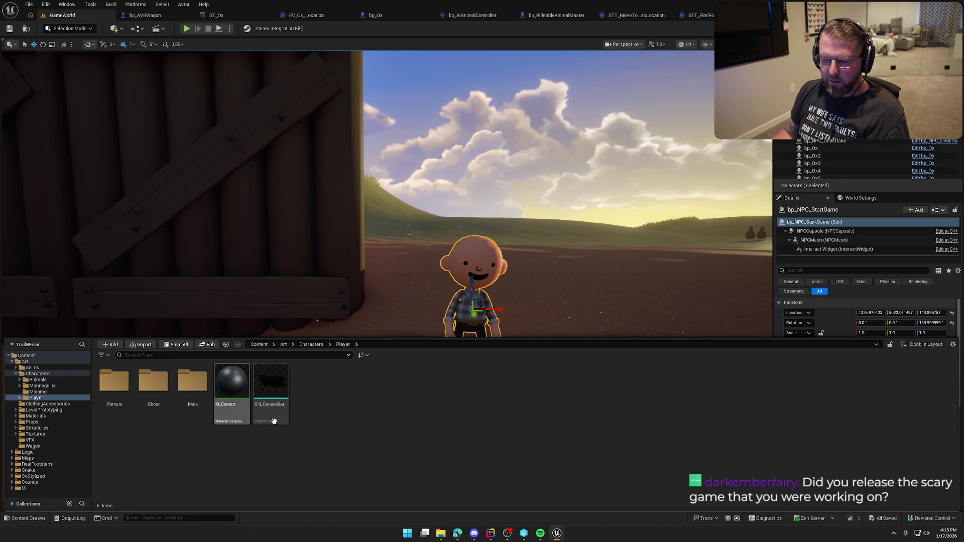
pyautogui.doubleClick(120, 386)
pyautogui.moveTo(115, 386)
pyautogui.mouseDown()
pyautogui.moveTo(335, 384)
pyautogui.moveTo(379, 422)
pyautogui.mouseUp()
pyautogui.press('e')
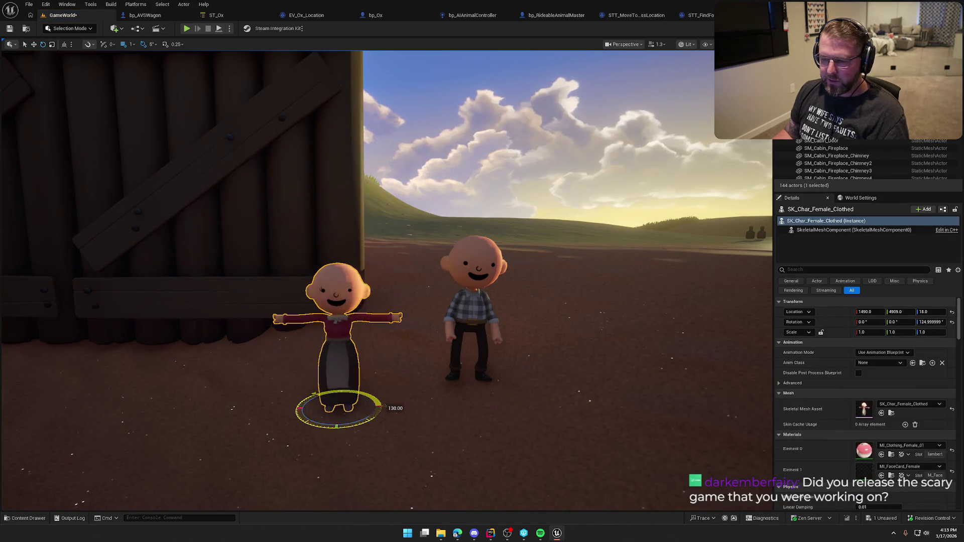
pyautogui.press('Escape')
pyautogui.scroll(5, 387, 281)
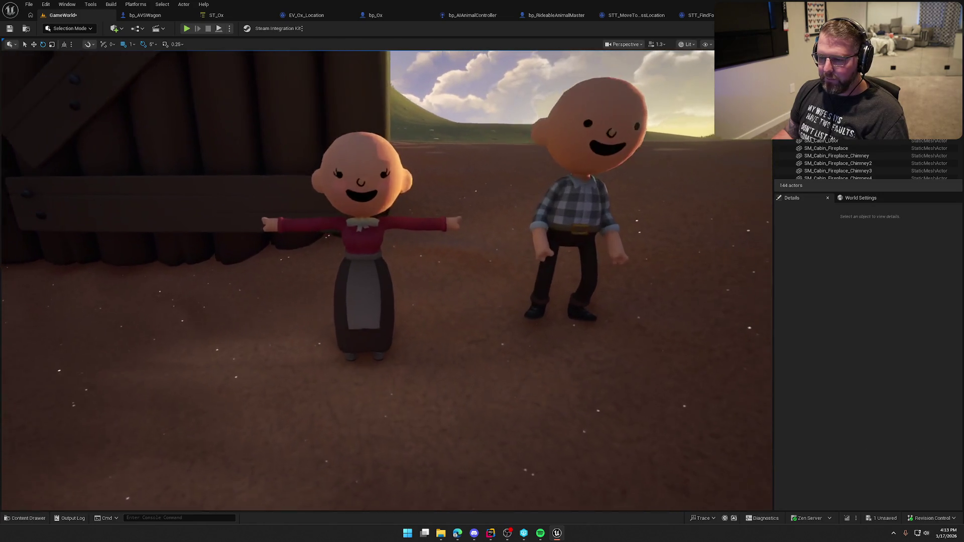
pyautogui.scroll(-4, 424, 273)
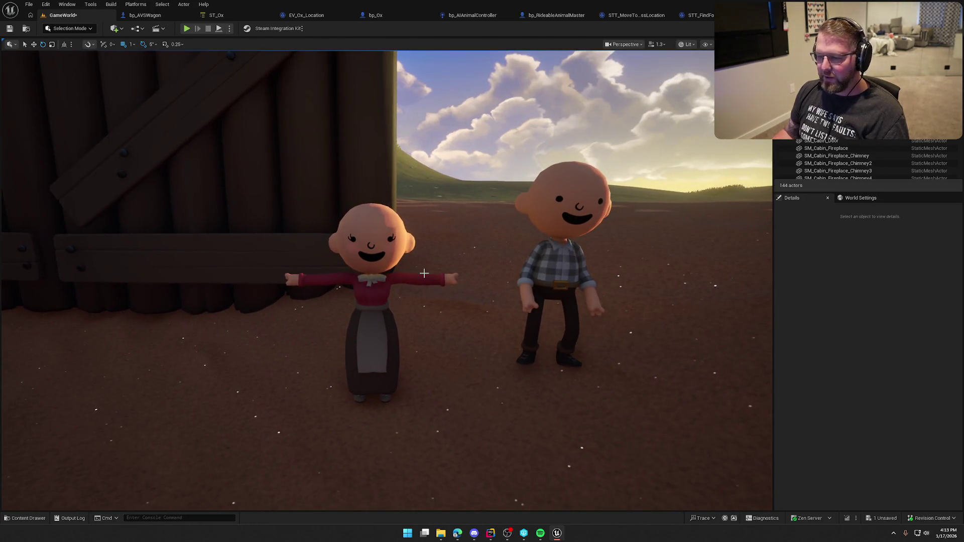
pyautogui.hotkey('ctrl', 'space')
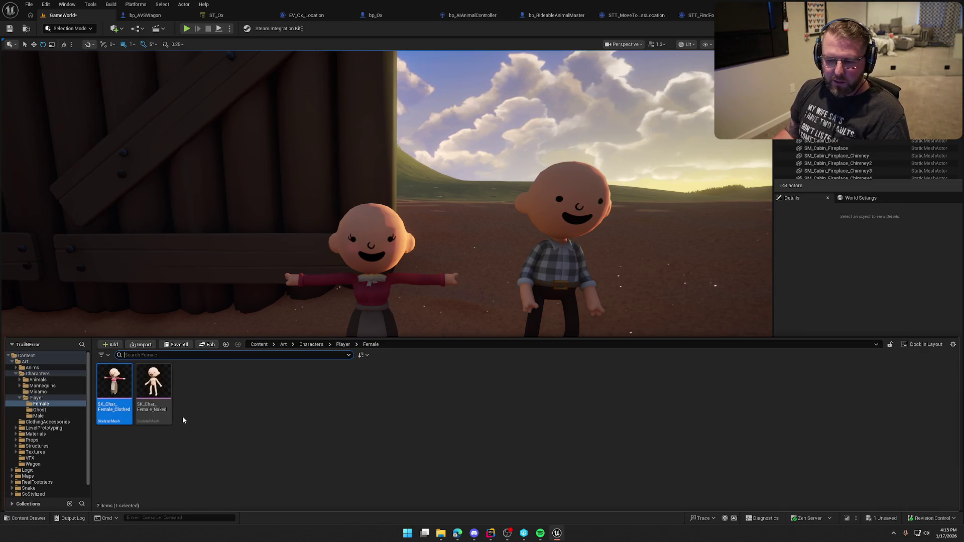
pyautogui.click(48, 421)
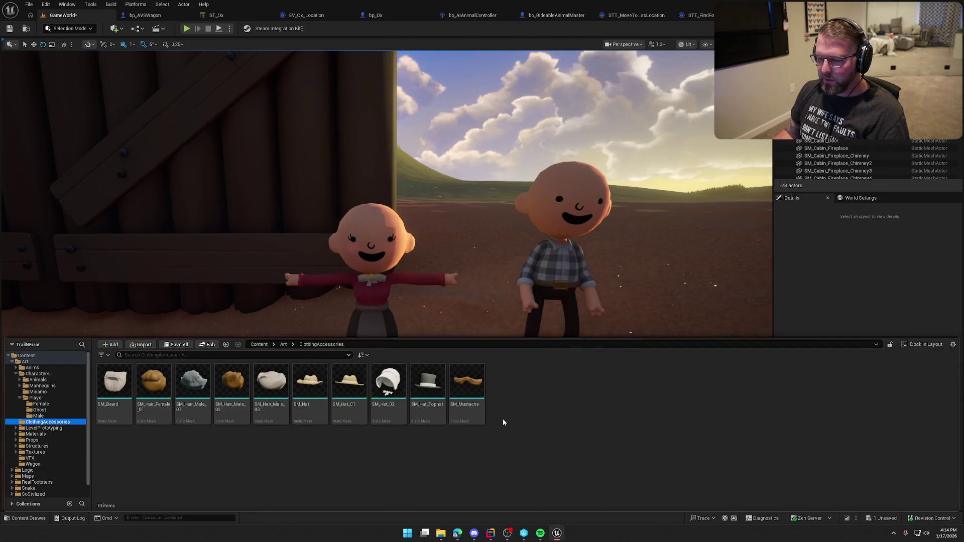
pyautogui.moveTo(389, 384); pyautogui.dragTo(373, 245)
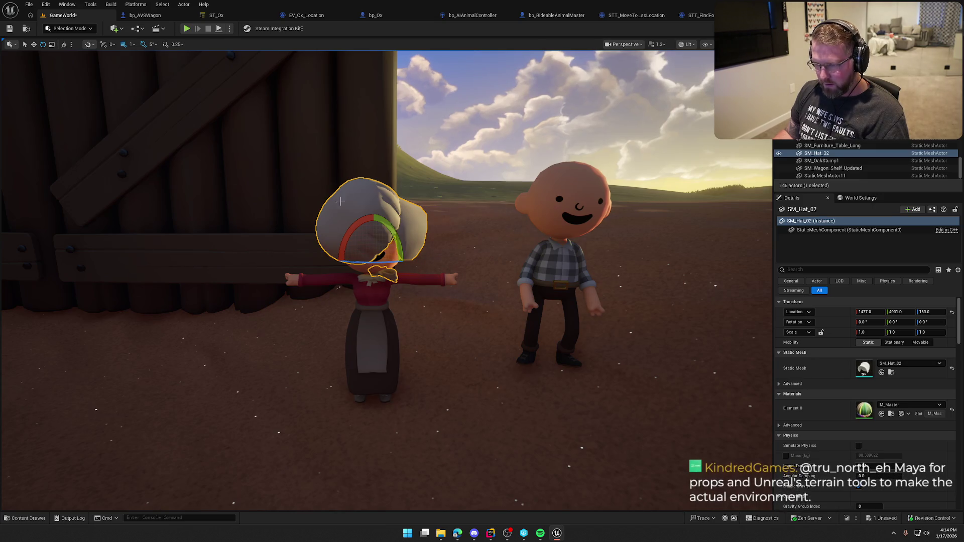
pyautogui.rightClick(357, 206)
pyautogui.moveTo(437, 392)
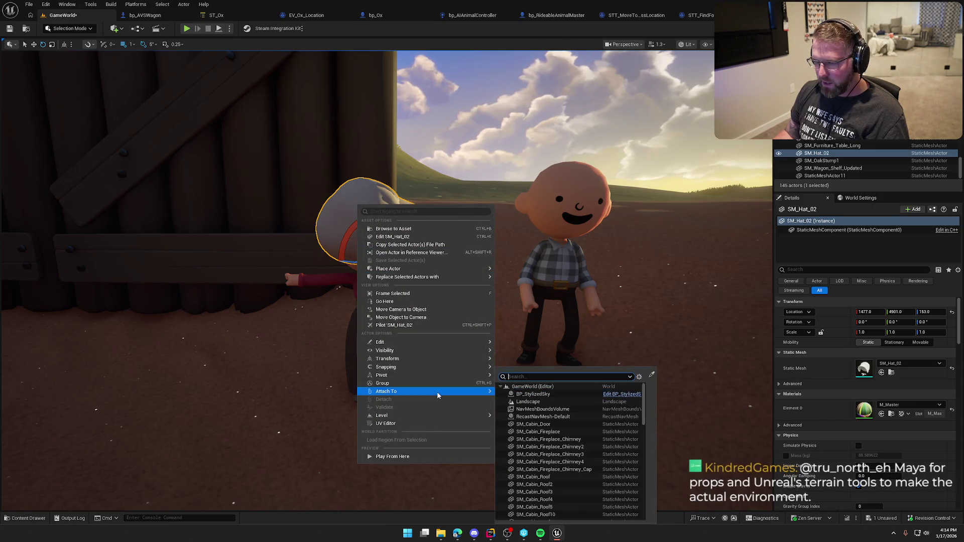
pyautogui.write('fe')
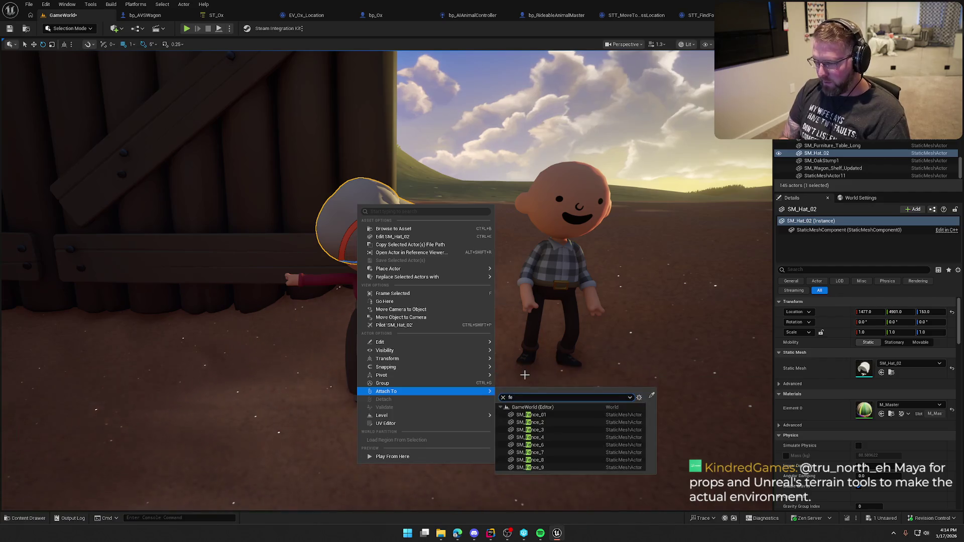
pyautogui.press('BackSpace')
pyautogui.press('BackSpace')
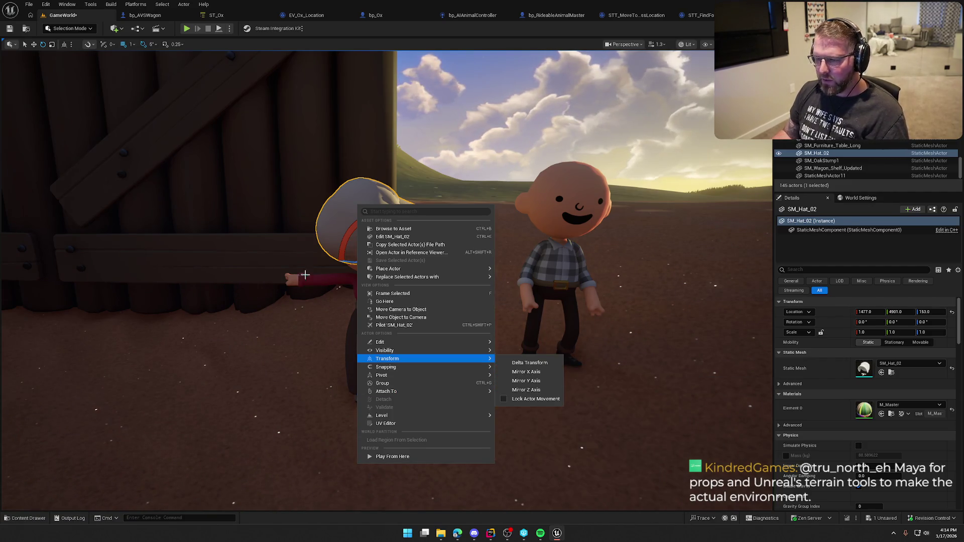
pyautogui.click(381, 228)
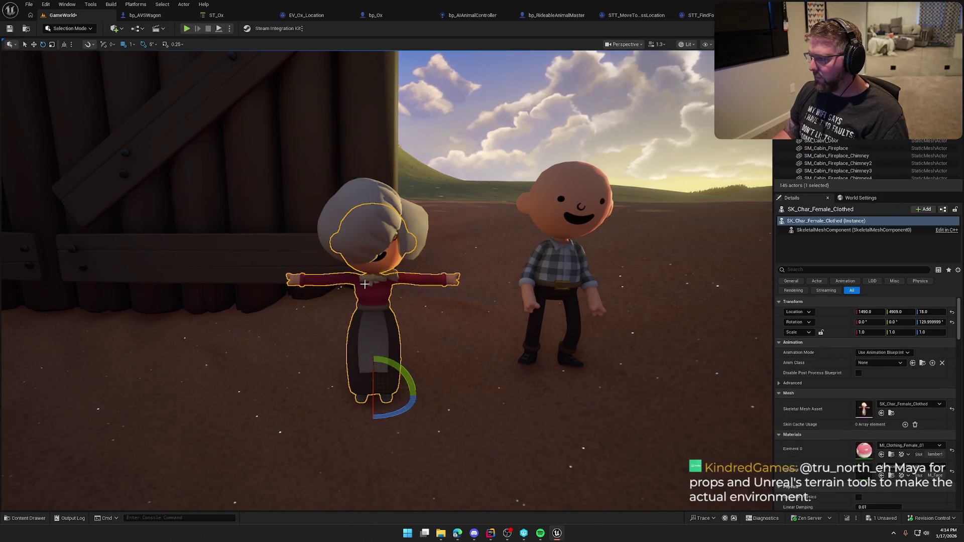
pyautogui.click(366, 216)
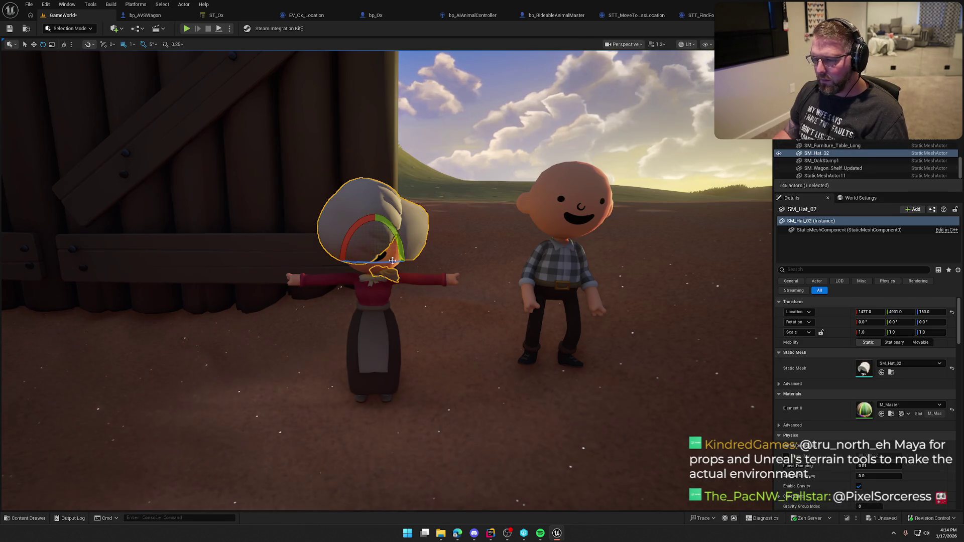
pyautogui.hotkey('ctrl', 'space')
pyautogui.hotkey('ctrl', 'space')
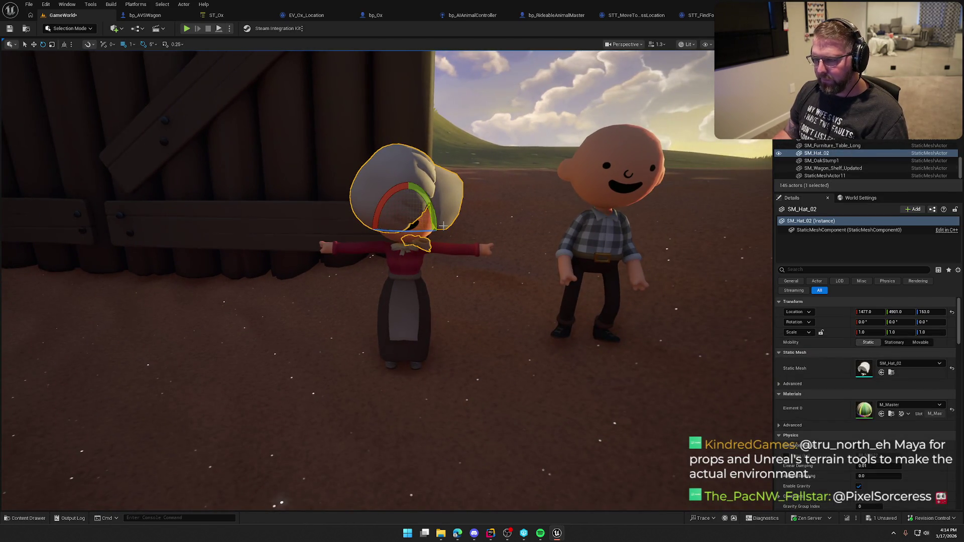
pyautogui.press('Delete')
pyautogui.click(417, 254)
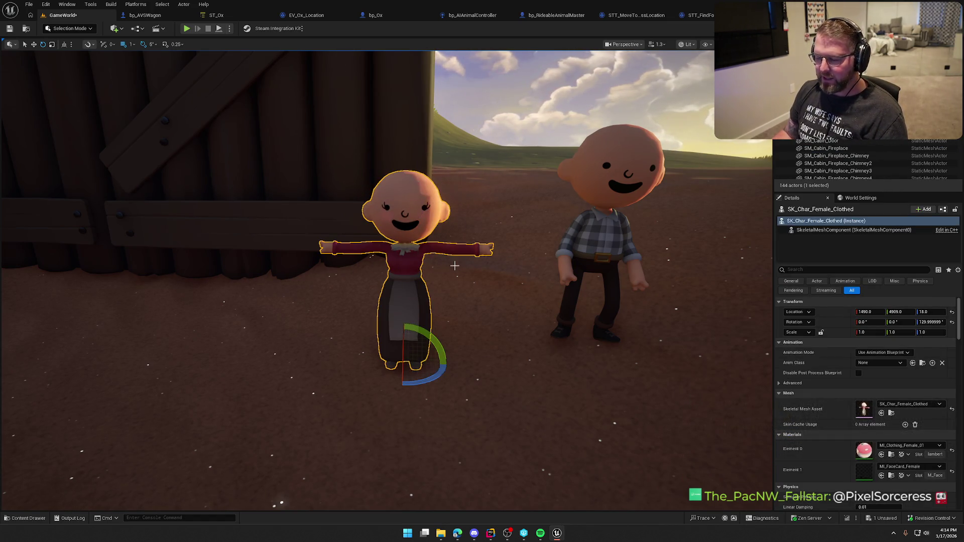
pyautogui.scroll(-3, 897, 475)
pyautogui.scroll(3, 897, 475)
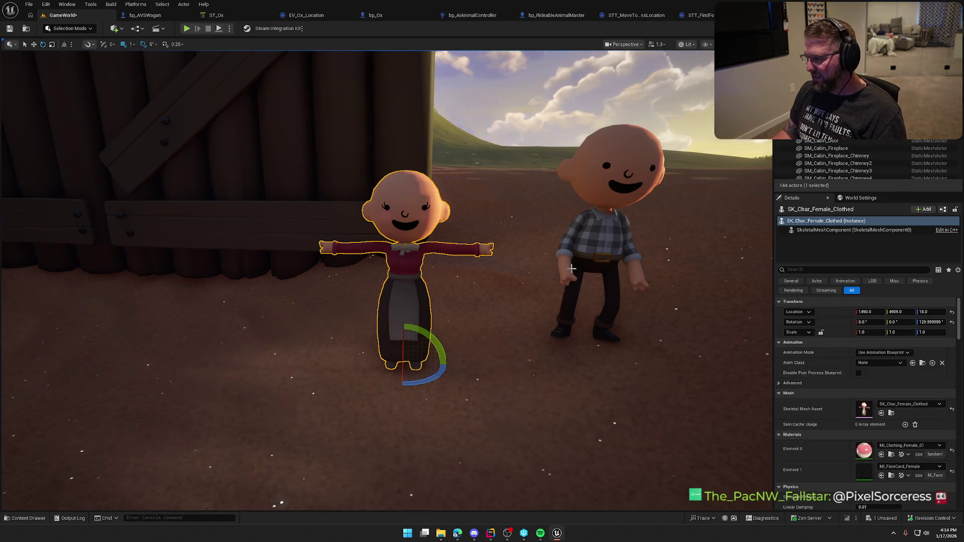
pyautogui.scroll(2, 703, 370)
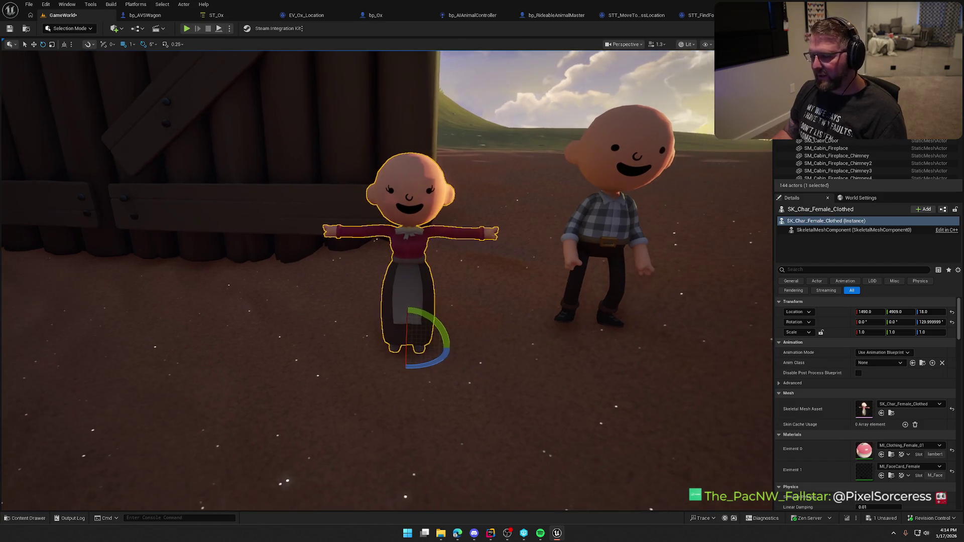
pyautogui.moveTo(406, 221); pyautogui.dragTo(416, 201)
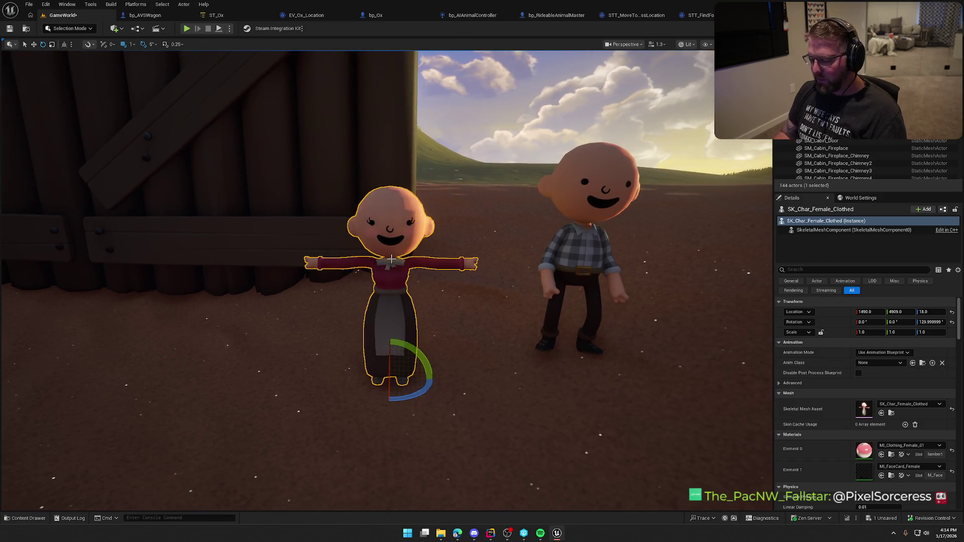
pyautogui.press('Delete')
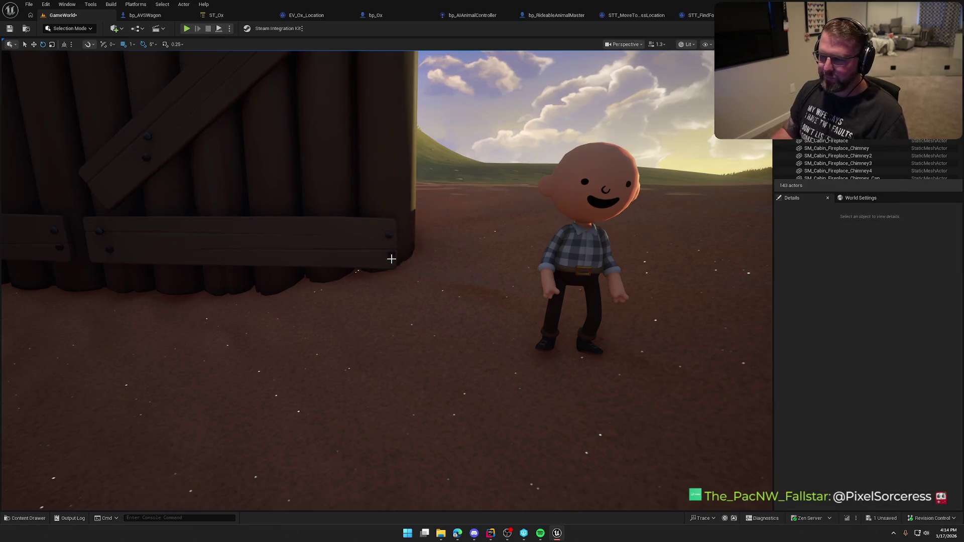
# Step: Place SK_Bison from Animals > Bison in the level near the river by the wagon
pyautogui.hotkey('ctrl', 'space')
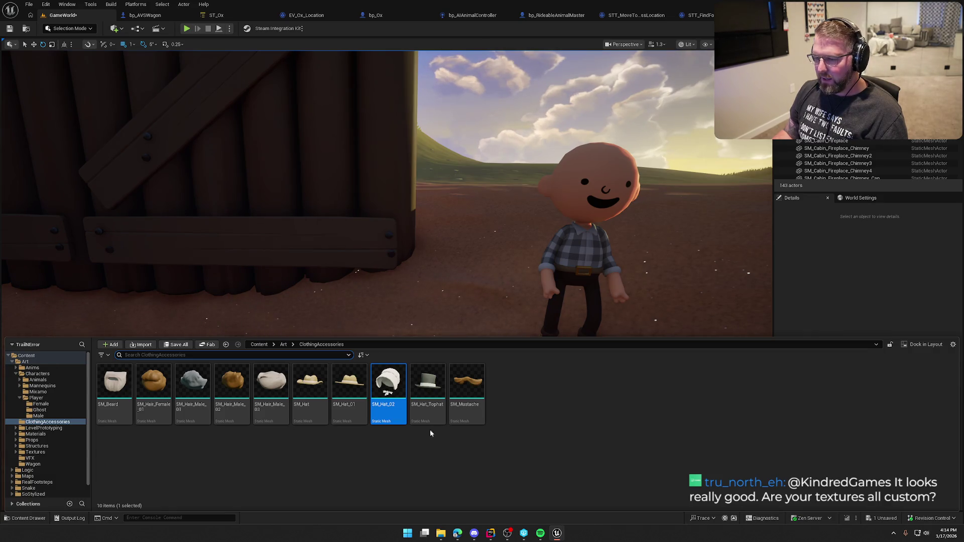
pyautogui.hotkey('ctrl', 'space')
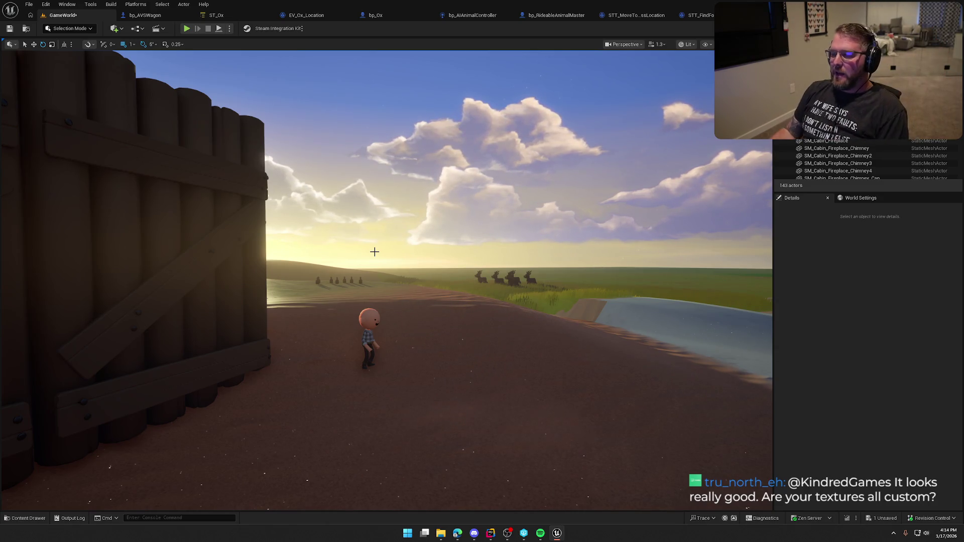
pyautogui.hotkey('ctrl', 'space')
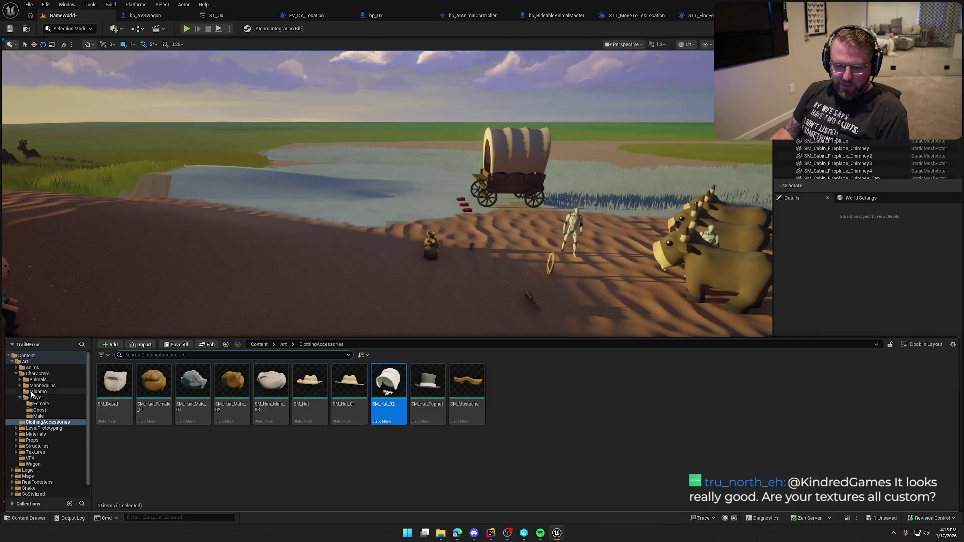
pyautogui.click(38, 380)
pyautogui.doubleClick(114, 382)
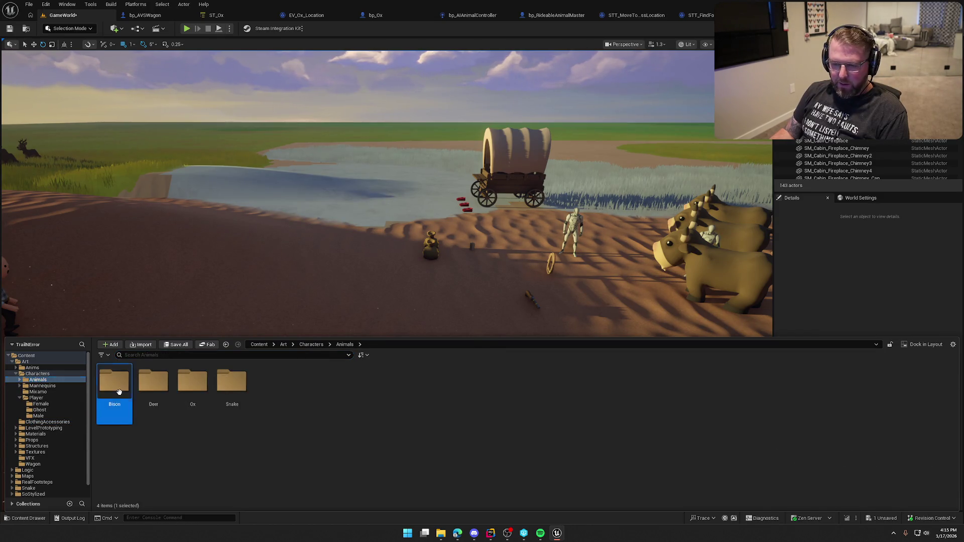
pyautogui.moveTo(112, 383)
pyautogui.mouseDown()
pyautogui.moveTo(399, 316)
pyautogui.moveTo(404, 323)
pyautogui.mouseUp()
pyautogui.moveTo(421, 355); pyautogui.dragTo(416, 311)
# Step: Place the snake's A_Snake_Bite animation from Snake > Animations into the level
pyautogui.hotkey('ctrl', 'space')
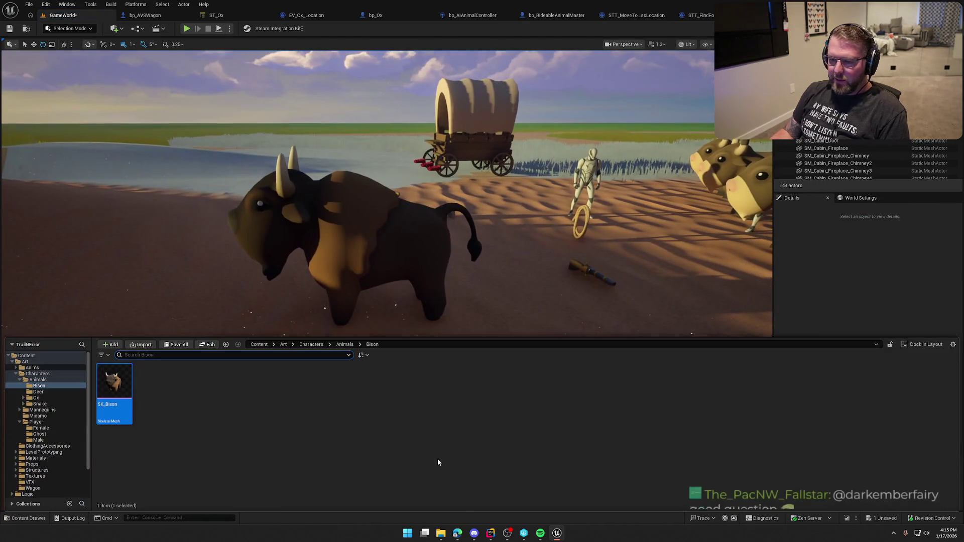
pyautogui.click(47, 404)
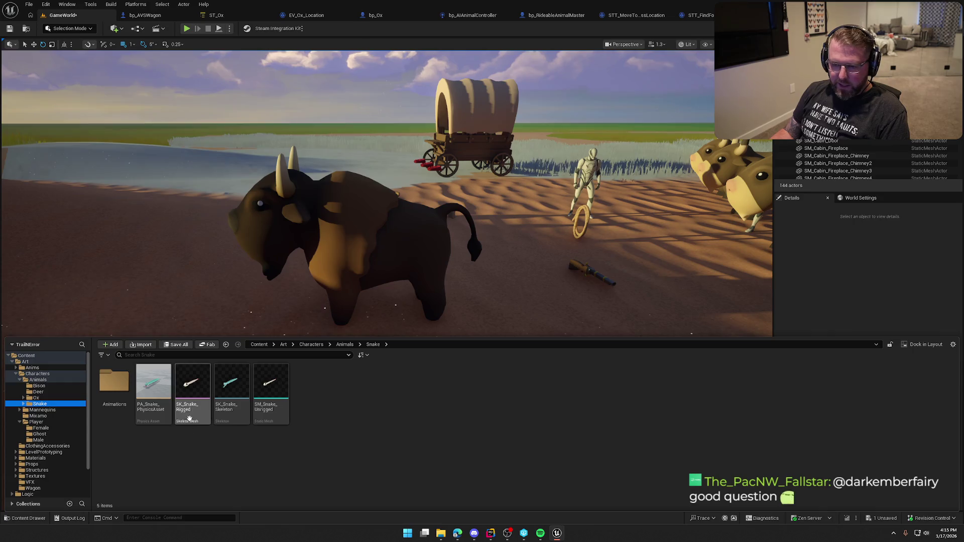
pyautogui.doubleClick(111, 378)
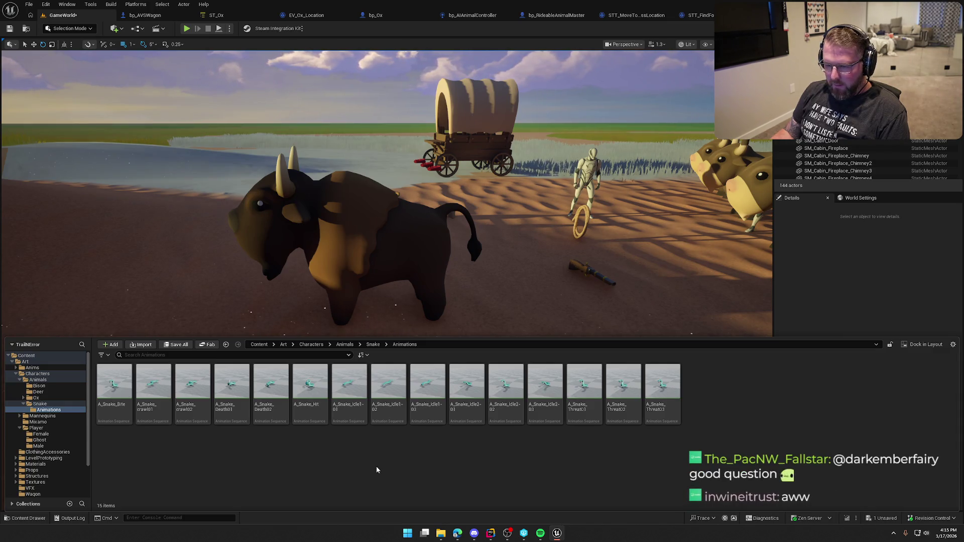
pyautogui.moveTo(130, 402)
pyautogui.mouseDown()
pyautogui.moveTo(211, 364)
pyautogui.moveTo(377, 399)
pyautogui.mouseUp()
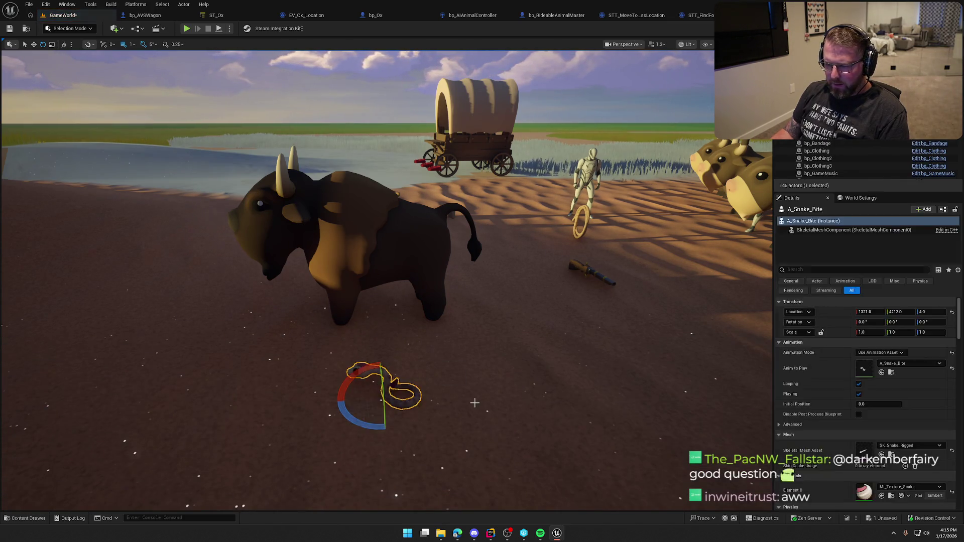
pyautogui.moveTo(452, 427); pyautogui.dragTo(452, 351)
pyautogui.moveTo(475, 405)
pyautogui.mouseDown()
pyautogui.moveTo(475, 362)
pyautogui.moveTo(475, 405)
pyautogui.mouseUp()
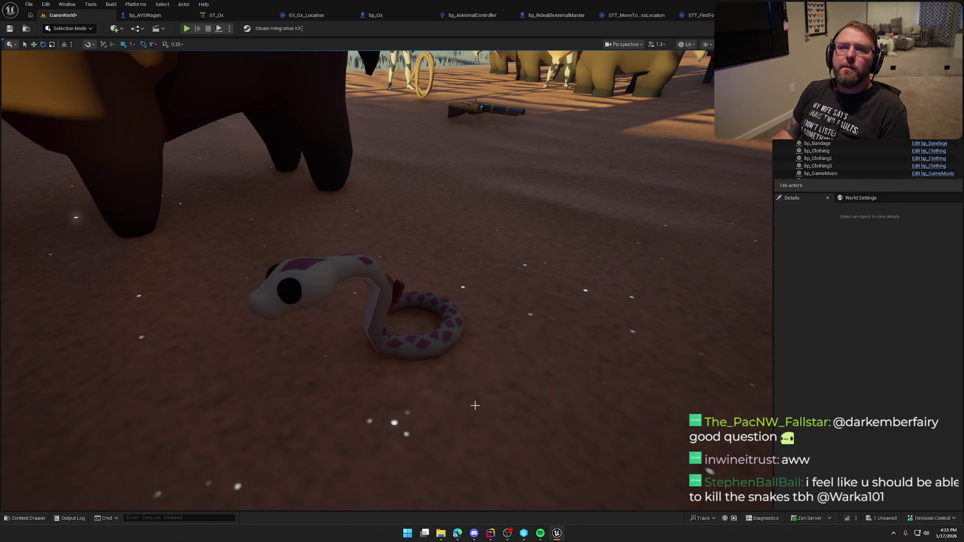
pyautogui.moveTo(480, 380); pyautogui.dragTo(499, 354)
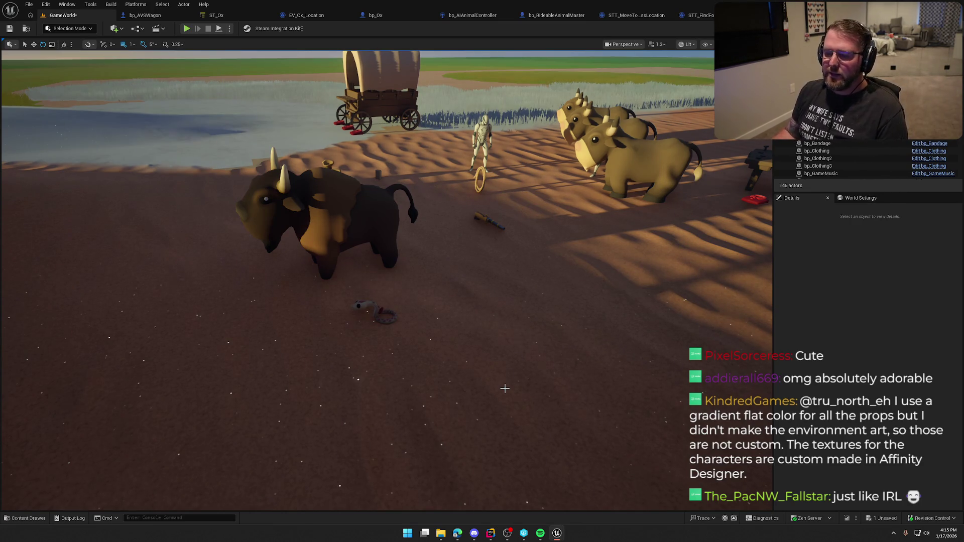
pyautogui.moveTo(500, 363)
pyautogui.mouseDown()
pyautogui.moveTo(500, 409)
pyautogui.moveTo(494, 379)
pyautogui.moveTo(506, 337)
pyautogui.moveTo(587, 347)
pyautogui.moveTo(501, 347)
pyautogui.moveTo(482, 336)
pyautogui.moveTo(567, 322)
pyautogui.mouseUp()
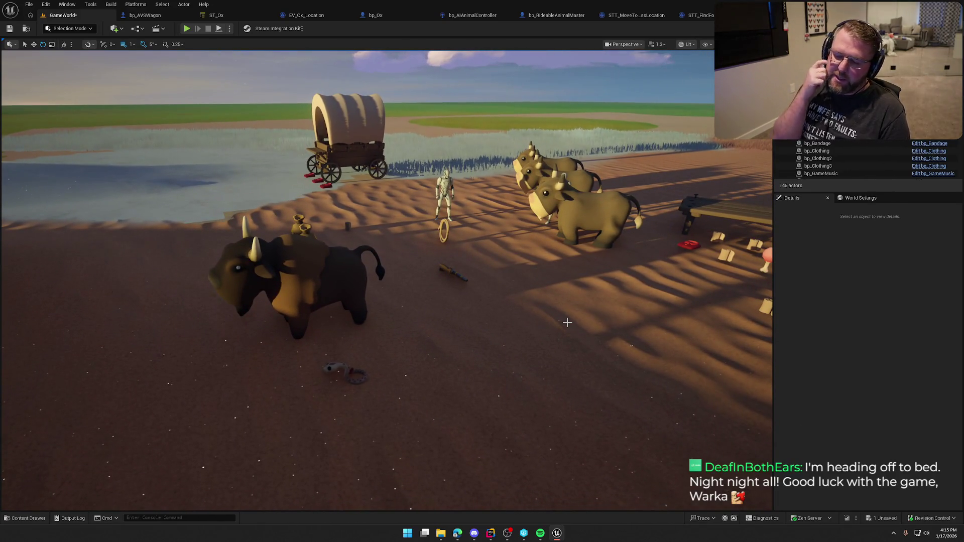
pyautogui.moveTo(576, 335)
pyautogui.mouseDown()
pyautogui.moveTo(547, 327)
pyautogui.moveTo(575, 335)
pyautogui.mouseUp()
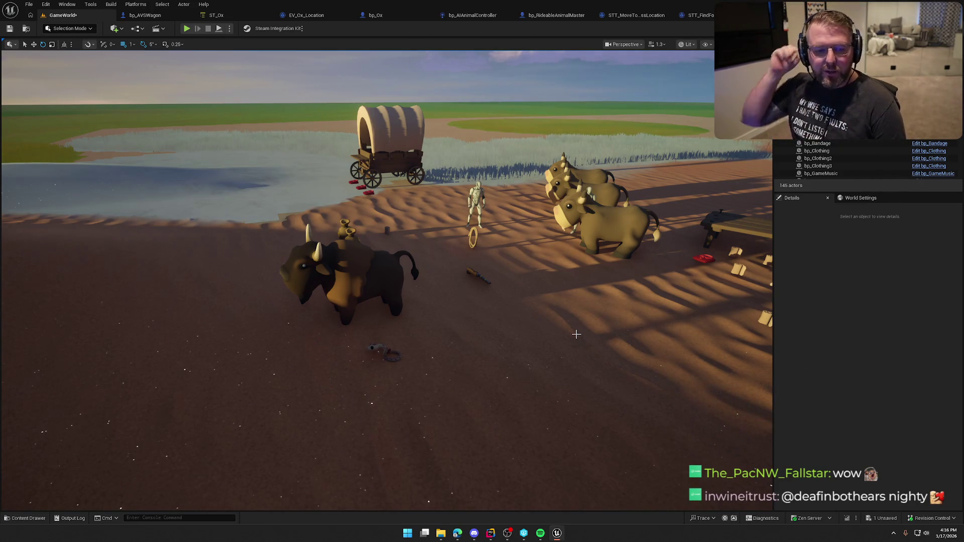
# Step: Fly the viewport past the log cabin and select the A_Snake_Bite snake beside the bison
pyautogui.moveTo(576, 335)
pyautogui.mouseDown()
pyautogui.moveTo(629, 372)
pyautogui.moveTo(555, 329)
pyautogui.mouseUp()
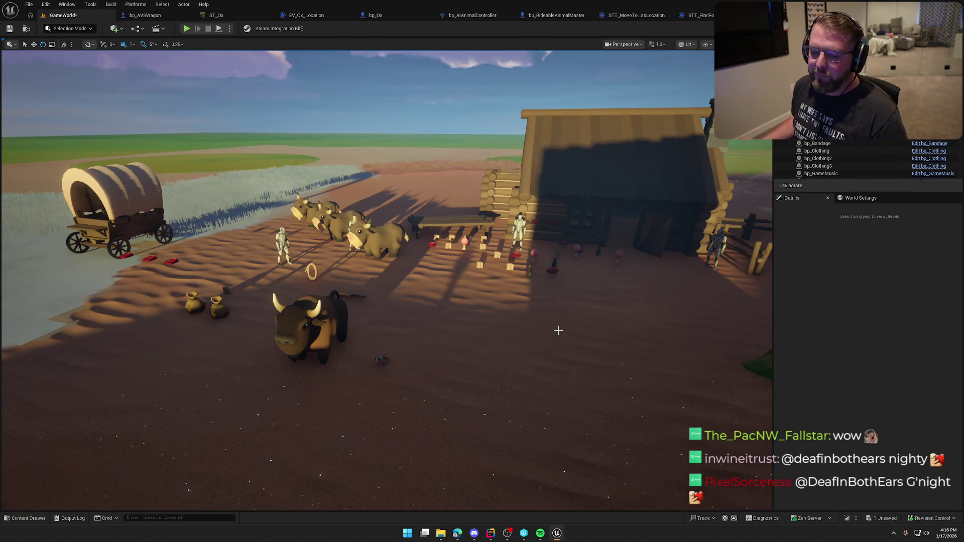
pyautogui.moveTo(551, 330)
pyautogui.mouseDown()
pyautogui.moveTo(527, 301)
pyautogui.moveTo(550, 330)
pyautogui.mouseUp()
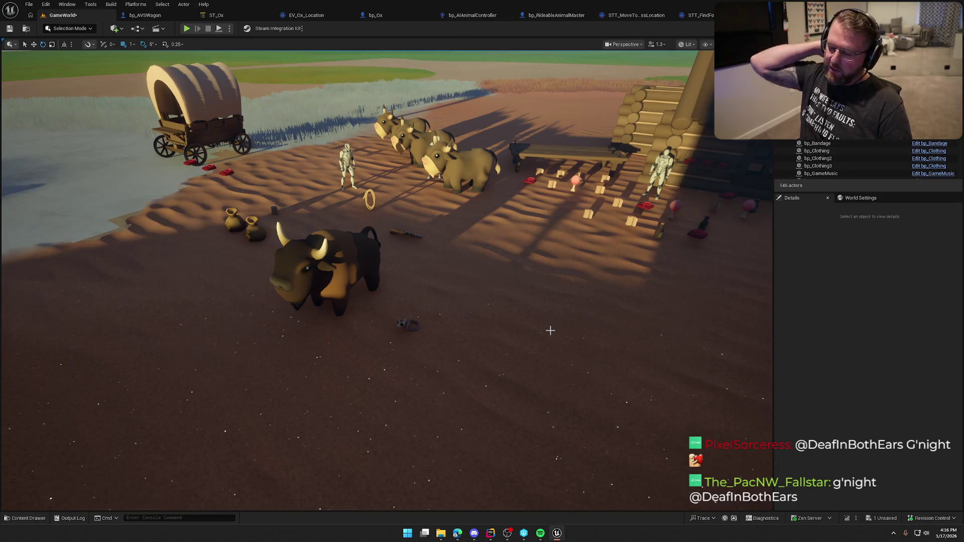
pyautogui.moveTo(550, 330); pyautogui.dragTo(550, 330)
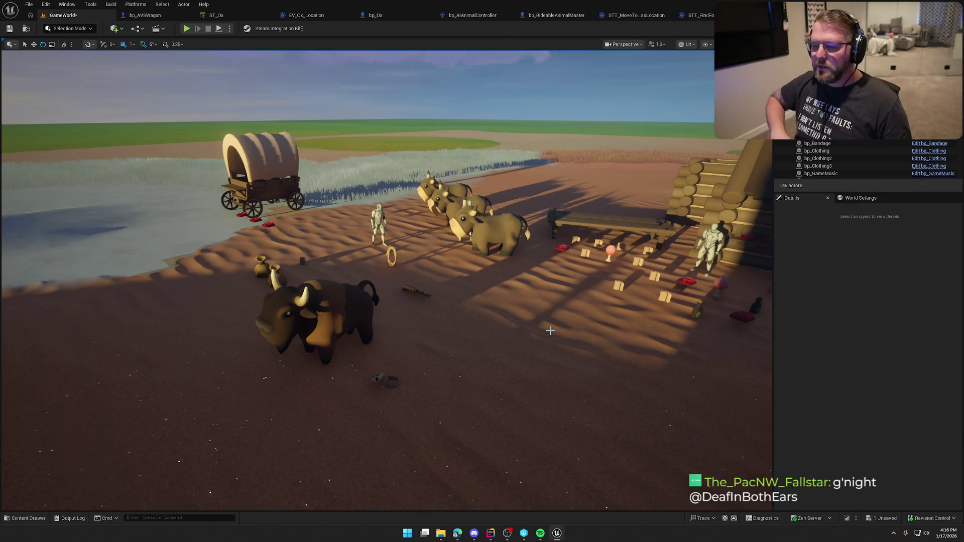
pyautogui.moveTo(550, 329); pyautogui.dragTo(550, 330)
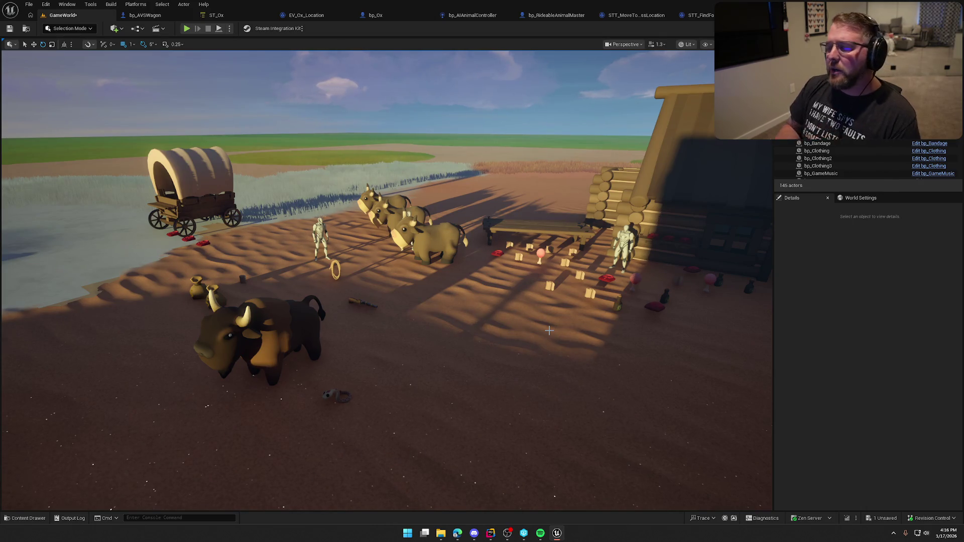
pyautogui.press('1')
pyautogui.moveTo(549, 331)
pyautogui.mouseDown()
pyautogui.moveTo(532, 256)
pyautogui.moveTo(513, 245)
pyautogui.moveTo(451, 236)
pyautogui.moveTo(501, 251)
pyautogui.moveTo(547, 328)
pyautogui.moveTo(542, 307)
pyautogui.moveTo(529, 328)
pyautogui.moveTo(527, 291)
pyautogui.moveTo(427, 291)
pyautogui.moveTo(445, 308)
pyautogui.moveTo(458, 306)
pyautogui.mouseUp()
pyautogui.click(433, 274)
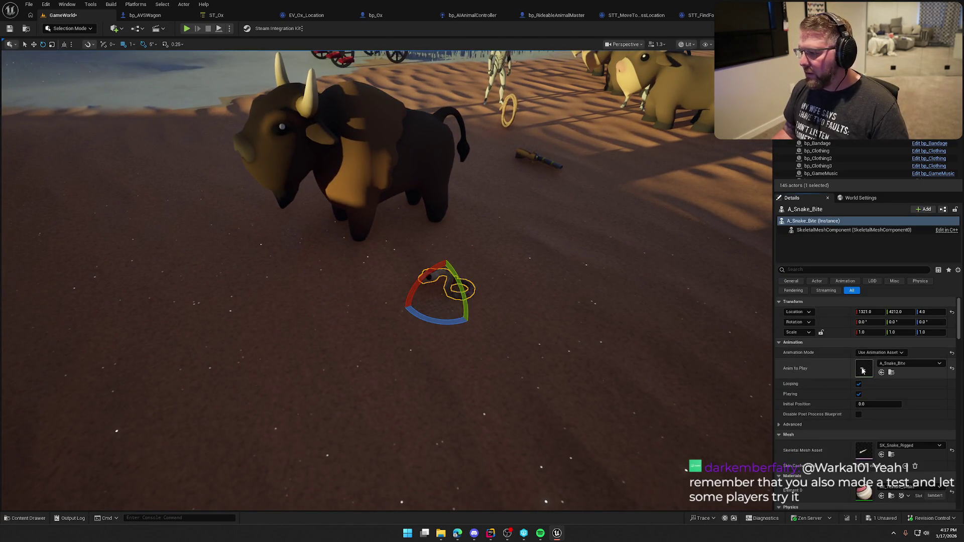
pyautogui.hotkey('ctrl', 'e')
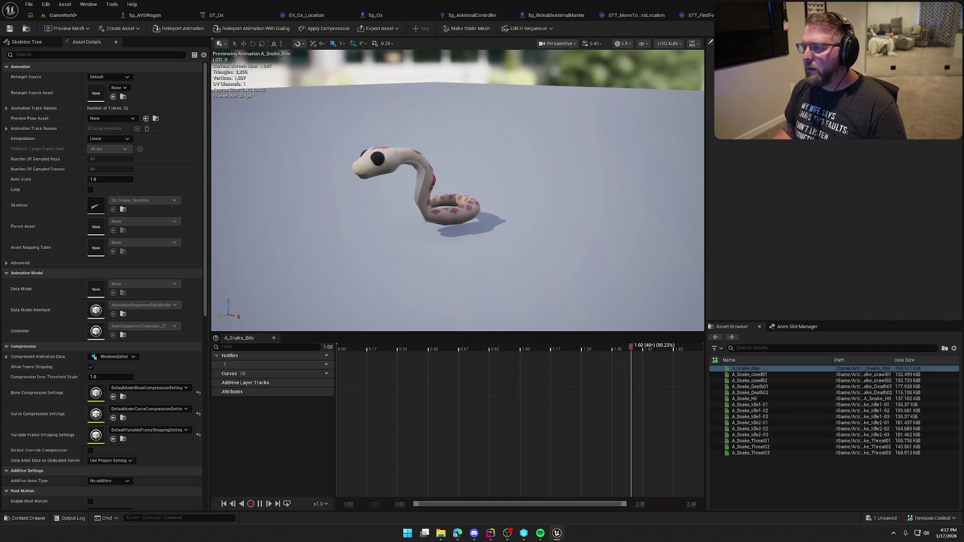
pyautogui.click(701, 15)
pyautogui.click(63, 15)
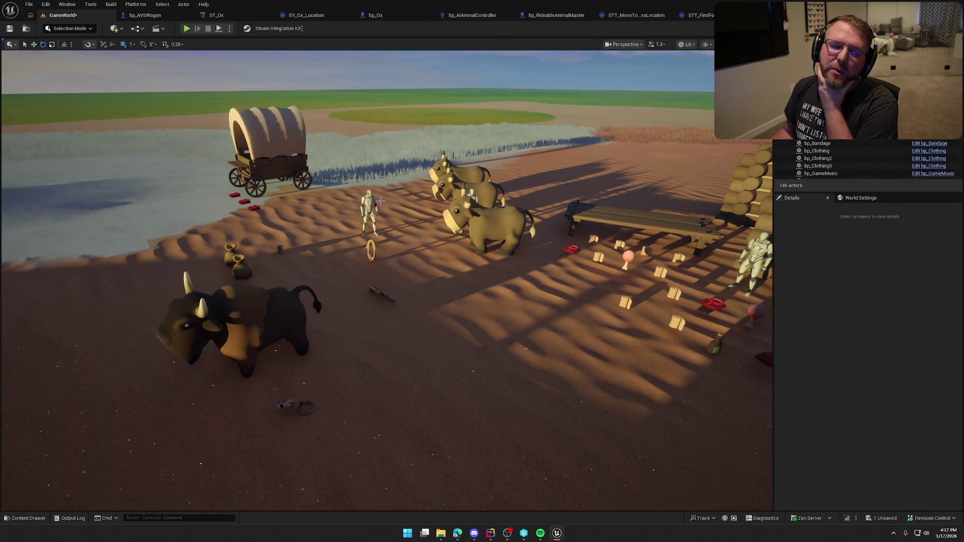
pyautogui.moveTo(507, 290); pyautogui.dragTo(507, 290)
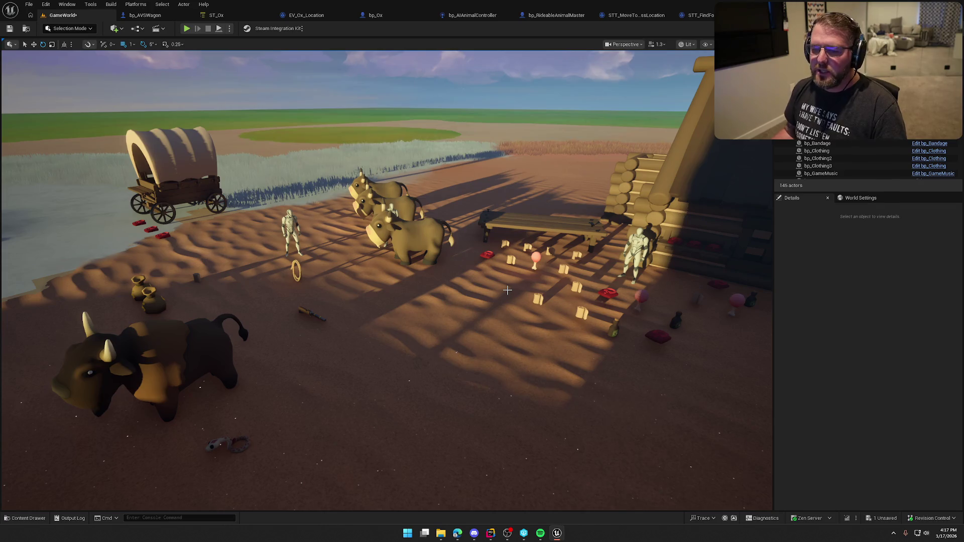
pyautogui.moveTo(507, 290); pyautogui.dragTo(479, 344)
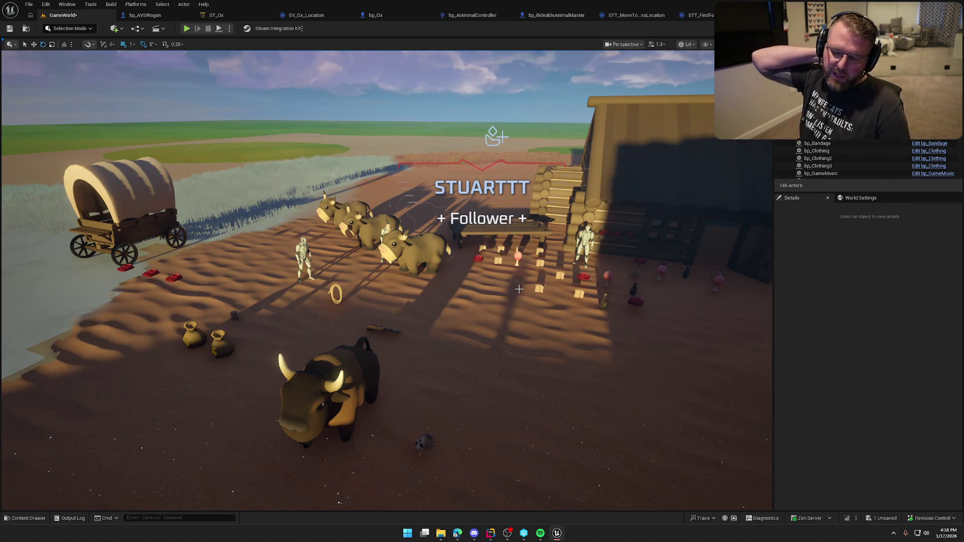
pyautogui.moveTo(518, 289)
pyautogui.mouseDown()
pyautogui.moveTo(501, 261)
pyautogui.moveTo(402, 281)
pyautogui.moveTo(391, 251)
pyautogui.moveTo(311, 256)
pyautogui.moveTo(392, 256)
pyautogui.moveTo(392, 271)
pyautogui.moveTo(401, 261)
pyautogui.moveTo(520, 294)
pyautogui.mouseUp()
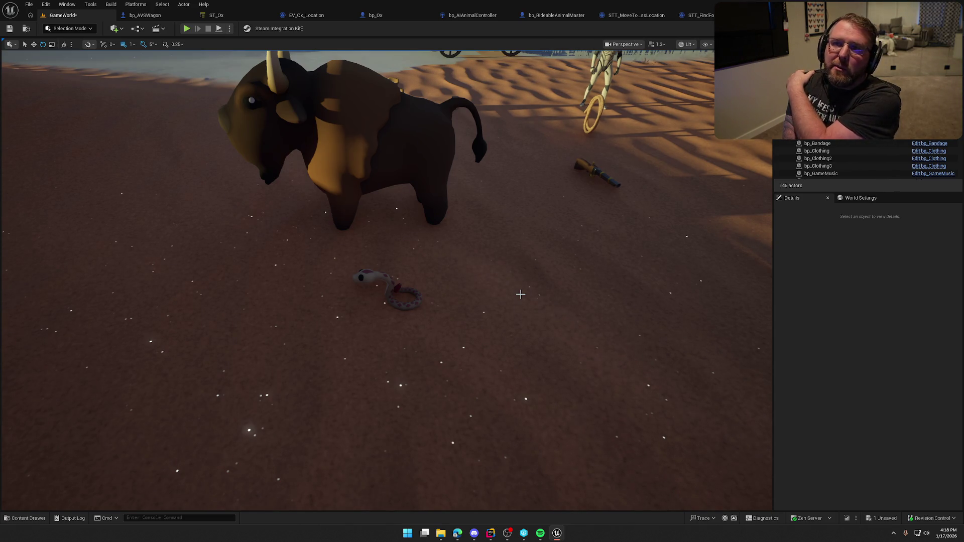
pyautogui.moveTo(520, 295)
pyautogui.mouseDown()
pyautogui.moveTo(520, 321)
pyautogui.moveTo(524, 295)
pyautogui.mouseUp()
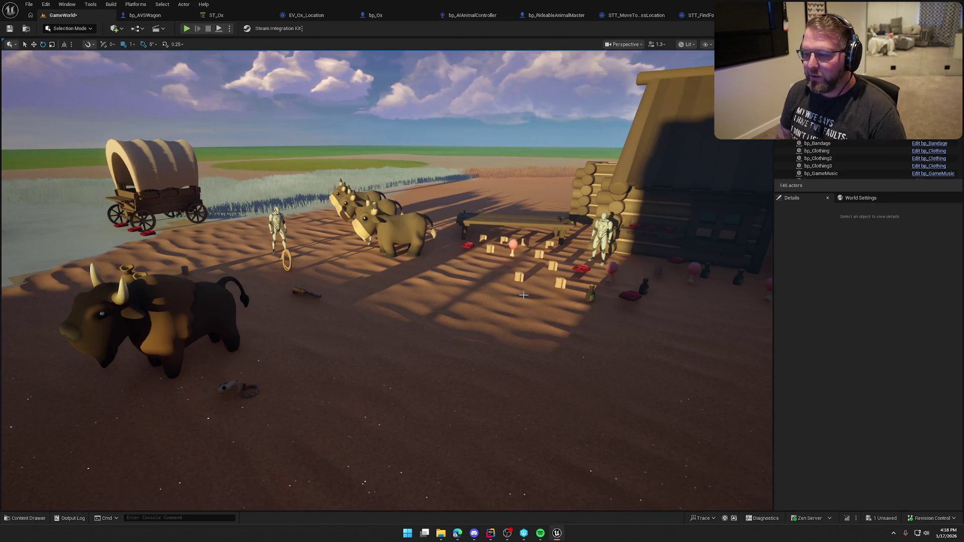
pyautogui.moveTo(524, 294)
pyautogui.mouseDown()
pyautogui.moveTo(612, 299)
pyautogui.moveTo(627, 286)
pyautogui.moveTo(477, 296)
pyautogui.mouseUp()
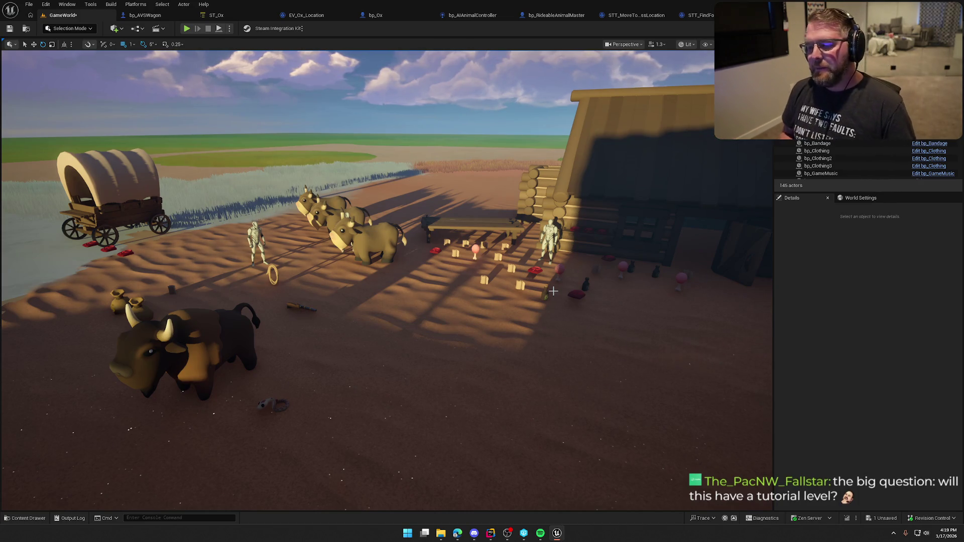
pyautogui.moveTo(552, 291); pyautogui.dragTo(563, 289)
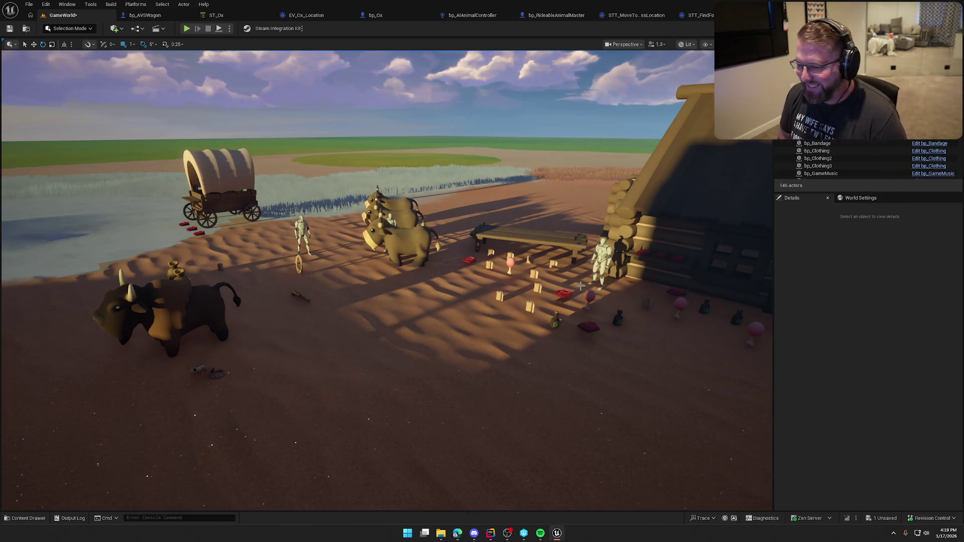
pyautogui.moveTo(467, 258)
pyautogui.mouseDown()
pyautogui.moveTo(412, 269)
pyautogui.moveTo(391, 254)
pyautogui.moveTo(376, 269)
pyautogui.moveTo(484, 261)
pyautogui.mouseUp()
pyautogui.moveTo(542, 360); pyautogui.dragTo(542, 360)
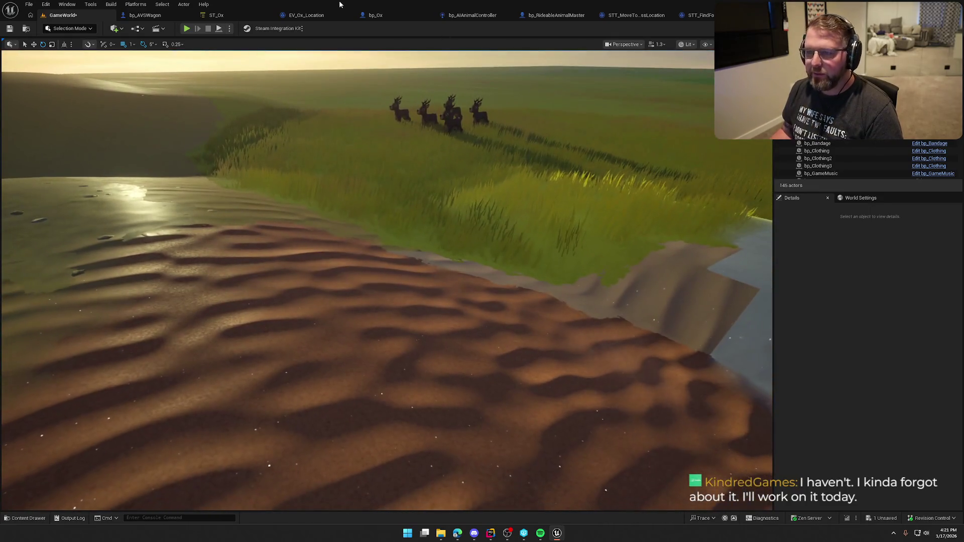
# Step: Select one of the bp_AI_Deer deer in the herd on the grassy hill
pyautogui.click(424, 115)
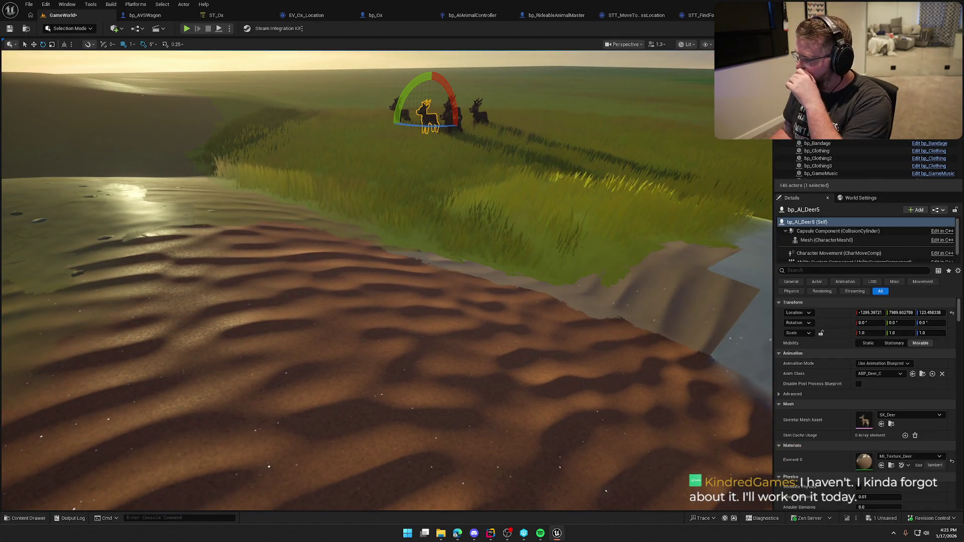
# Step: In bp_AI_Deer's EventGraph, add Event BeginPlay followed by a 5-second Delay node
pyautogui.hotkey('ctrl', 'e')
pyautogui.rightClick(351, 189)
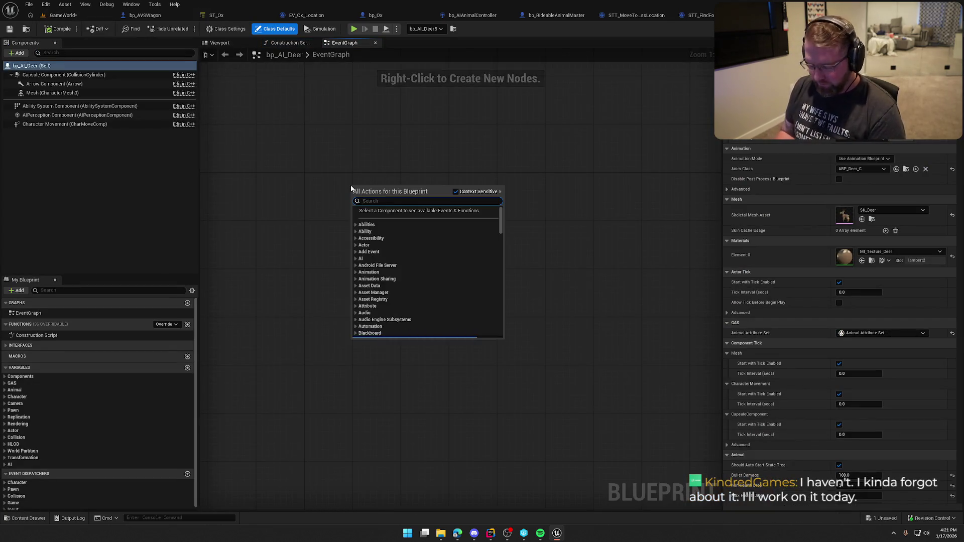
pyautogui.write('event being')
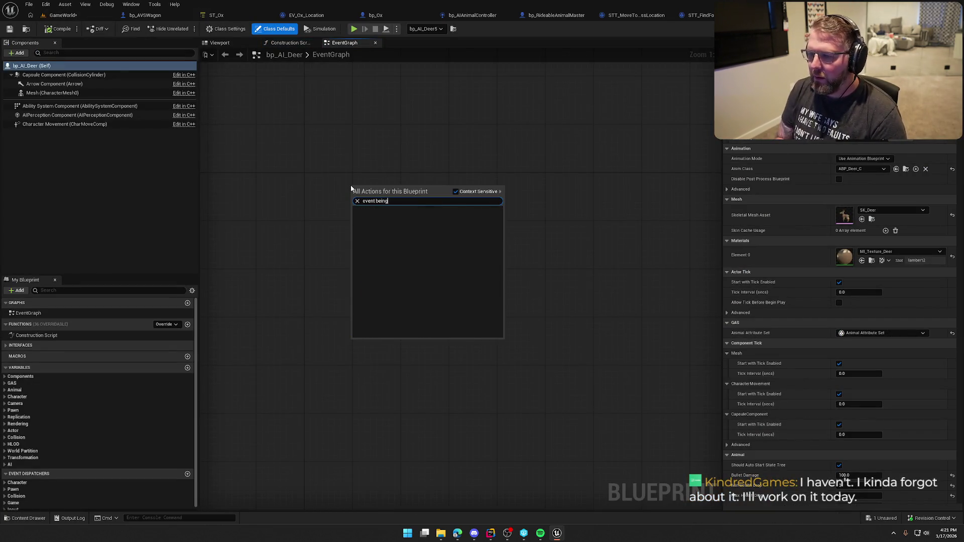
pyautogui.press('Return')
pyautogui.moveTo(351, 186); pyautogui.dragTo(289, 179)
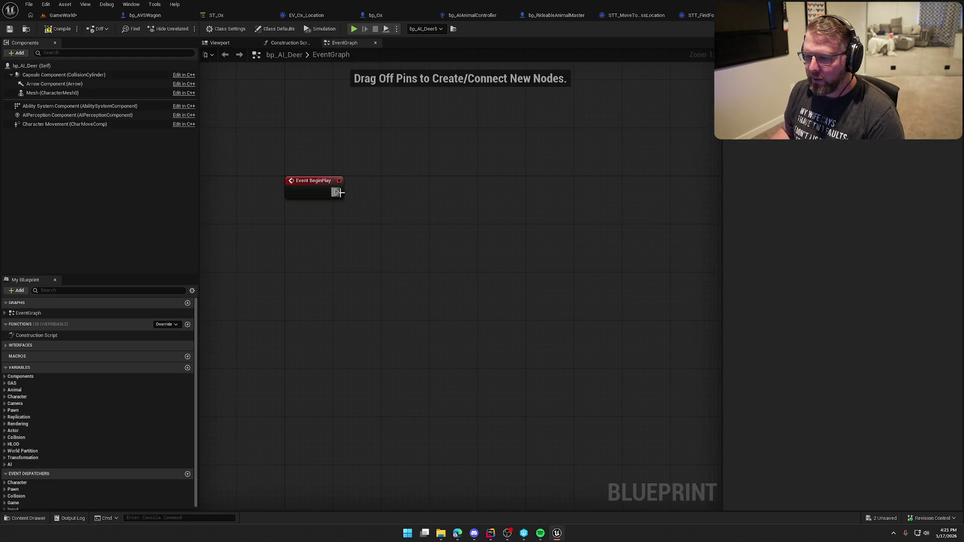
pyautogui.click(395, 193)
pyautogui.moveTo(398, 196); pyautogui.dragTo(404, 189)
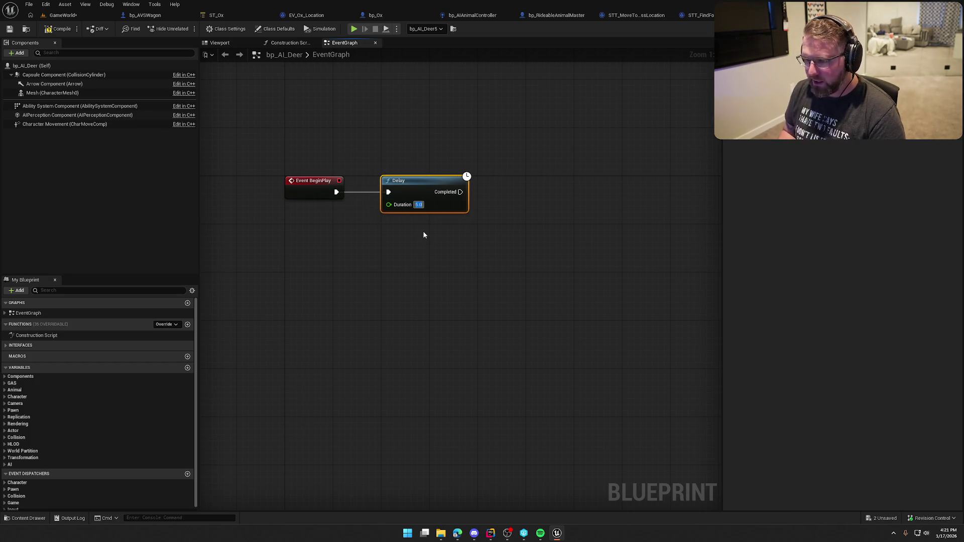
pyautogui.moveTo(425, 235); pyautogui.dragTo(408, 226)
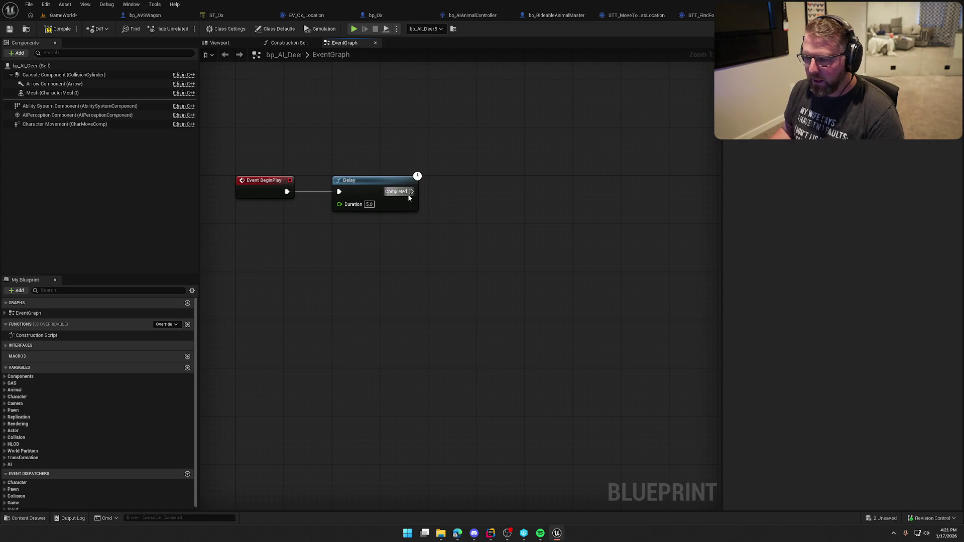
# Step: Wire Try Activate Ability by Class from the Ability System Component, set to GA_Animal_Die
pyautogui.moveTo(75, 106); pyautogui.dragTo(406, 153)
pyautogui.moveTo(469, 158); pyautogui.dragTo(488, 169)
pyautogui.write('try a')
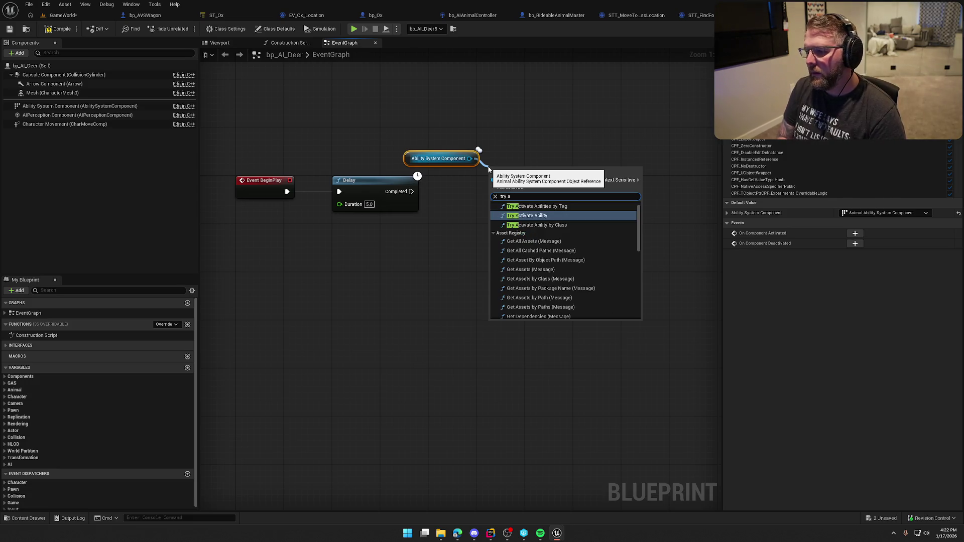
pyautogui.click(534, 225)
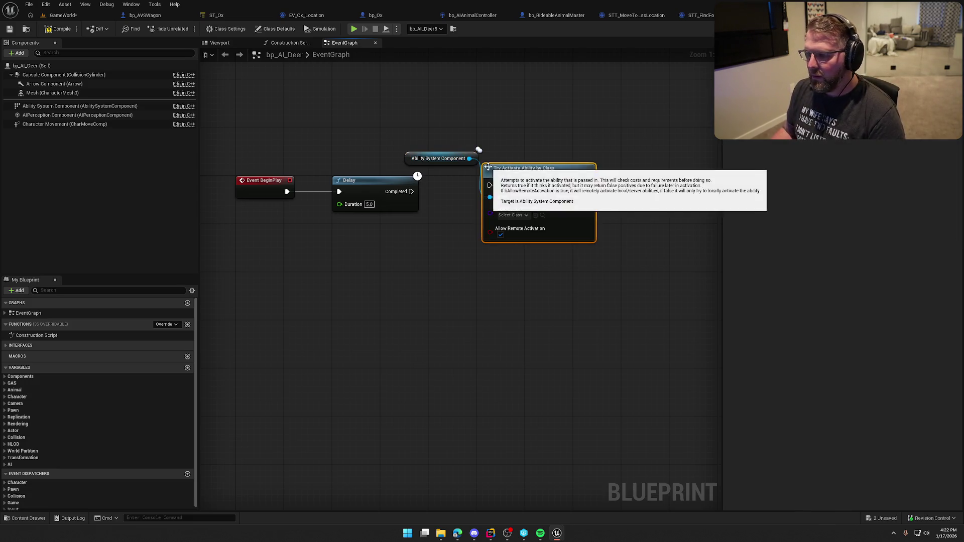
pyautogui.click(510, 217)
pyautogui.click(562, 244)
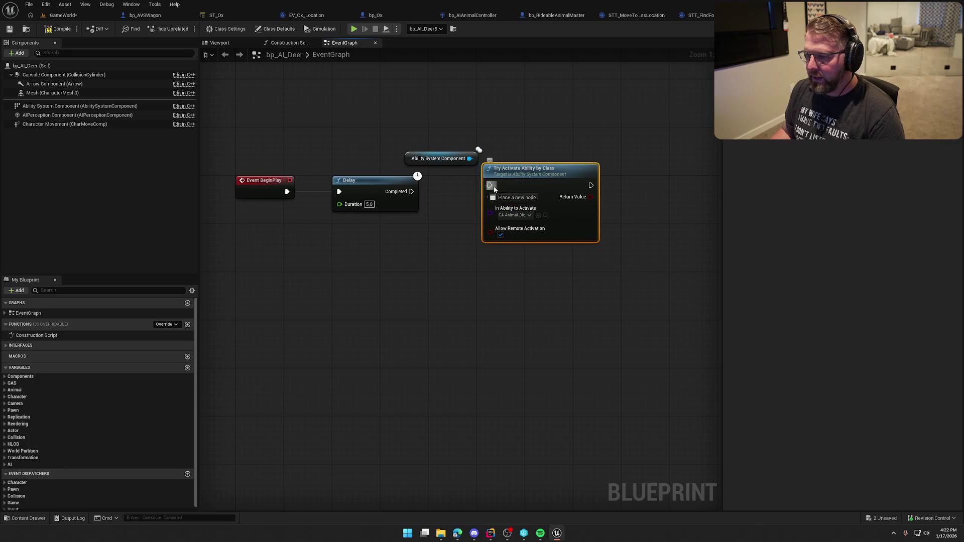
# Step: Compile and save the deer blueprint, return to GameWorld and start playing
pyautogui.click(62, 30)
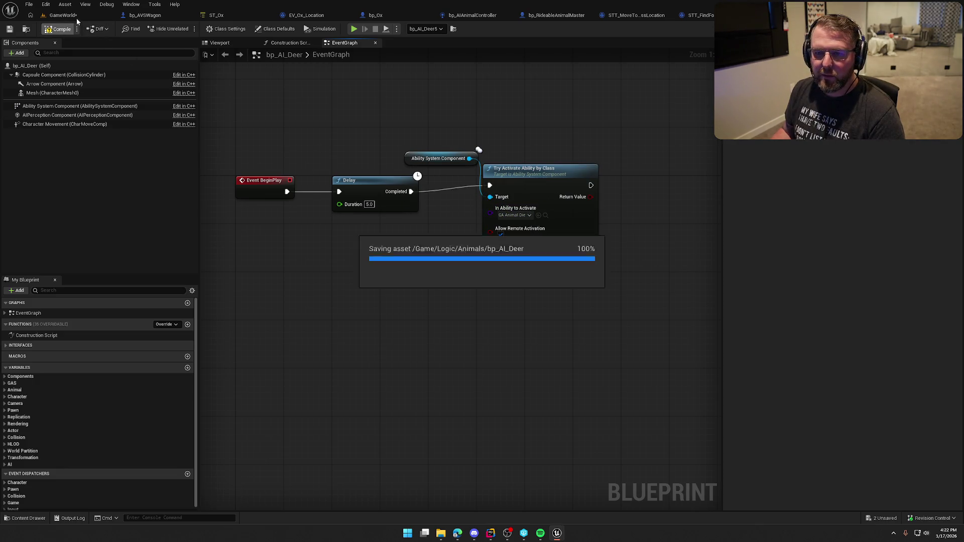
pyautogui.click(63, 15)
pyautogui.click(186, 29)
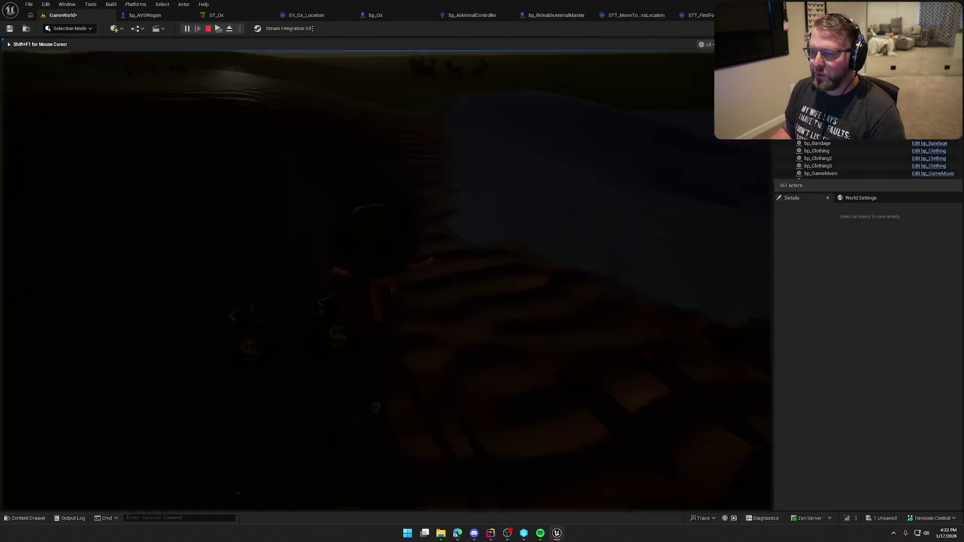
# Step: Run toward the grazing animals, pick up food in the grass, then head for the cabins
pyautogui.press('w')
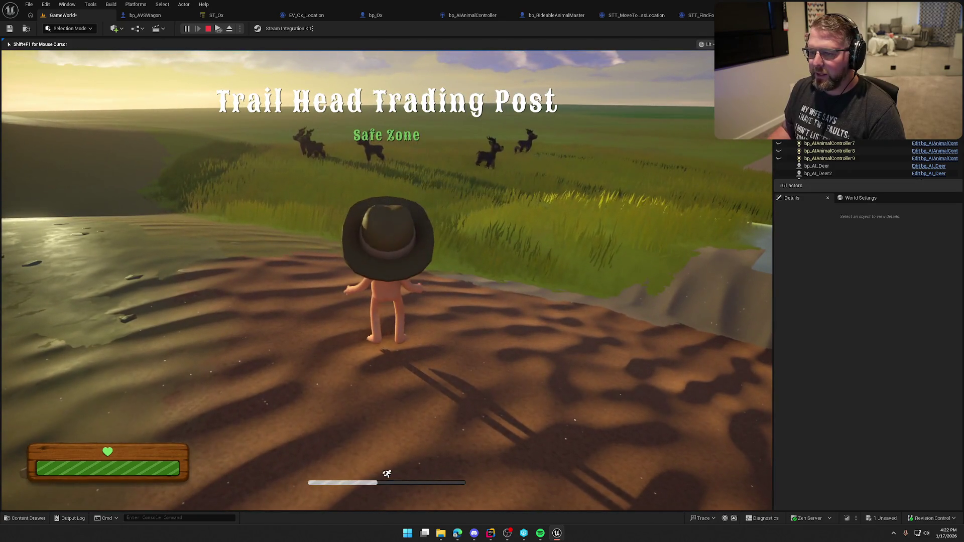
pyautogui.press('w')
pyautogui.press('w')
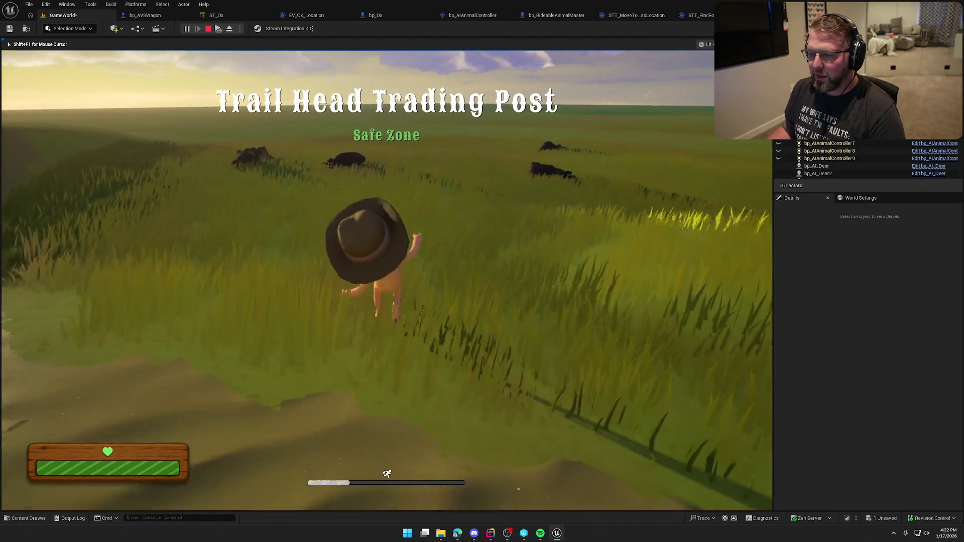
pyautogui.press('w')
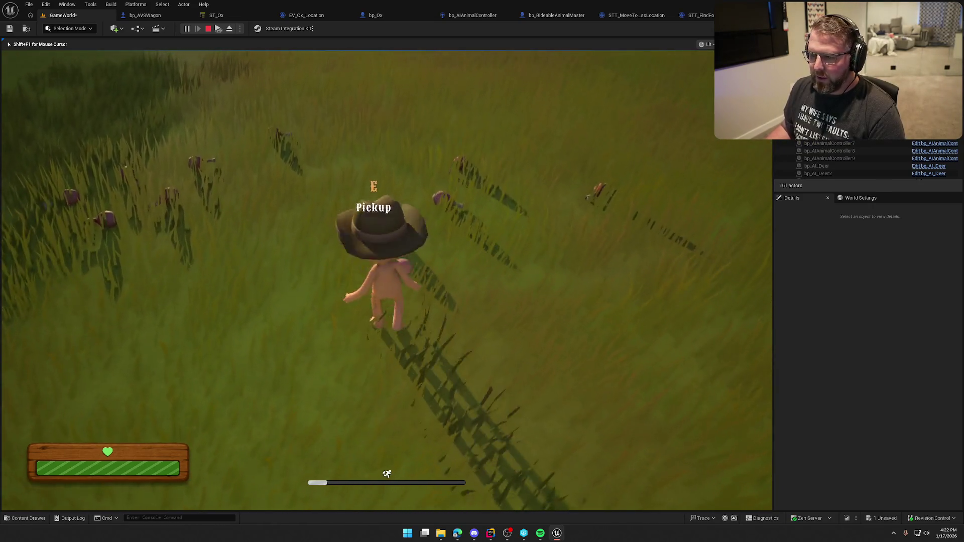
pyautogui.press('e')
pyautogui.press('w')
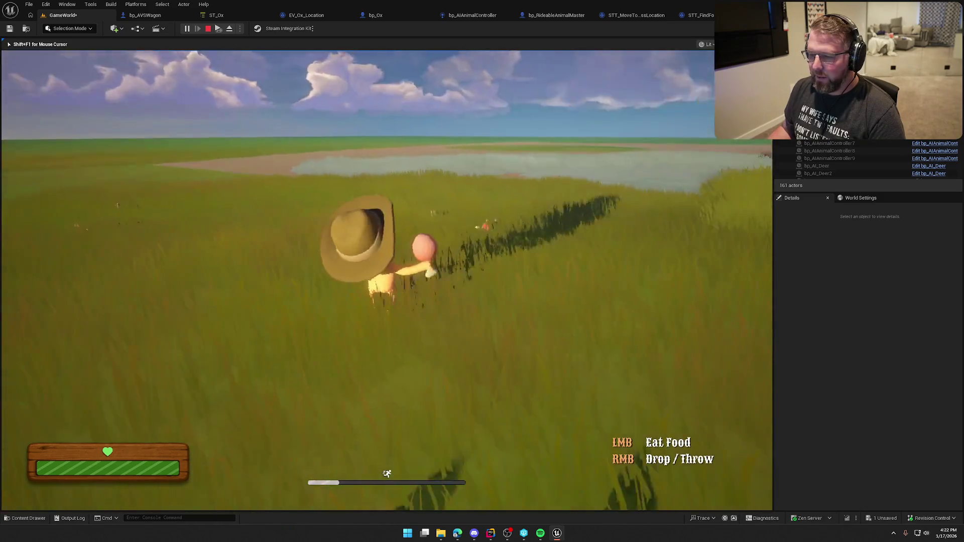
pyautogui.press('w')
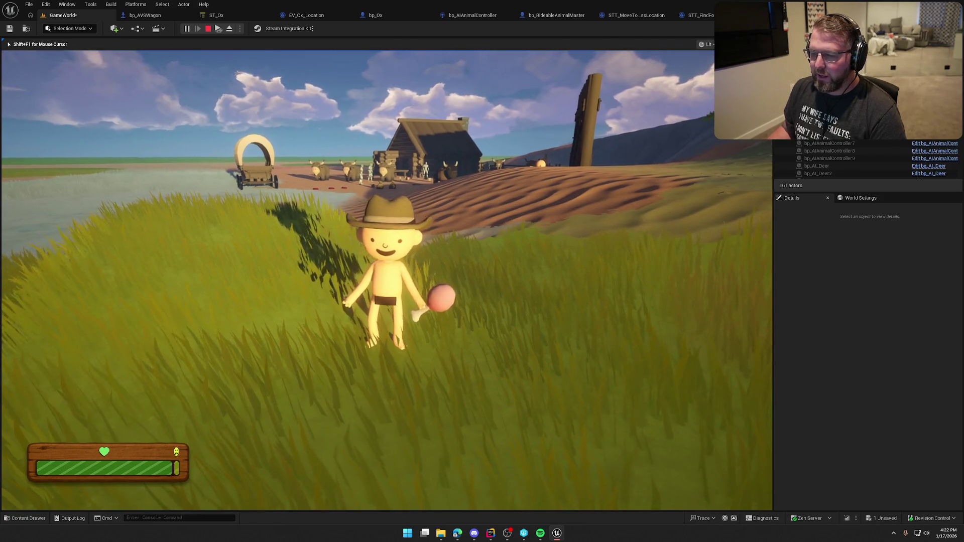
# Step: Sprint up the sandy hill, grab a medicine bottle, sprint across the field, then stop playing
pyautogui.hotkey('shift', 'w')
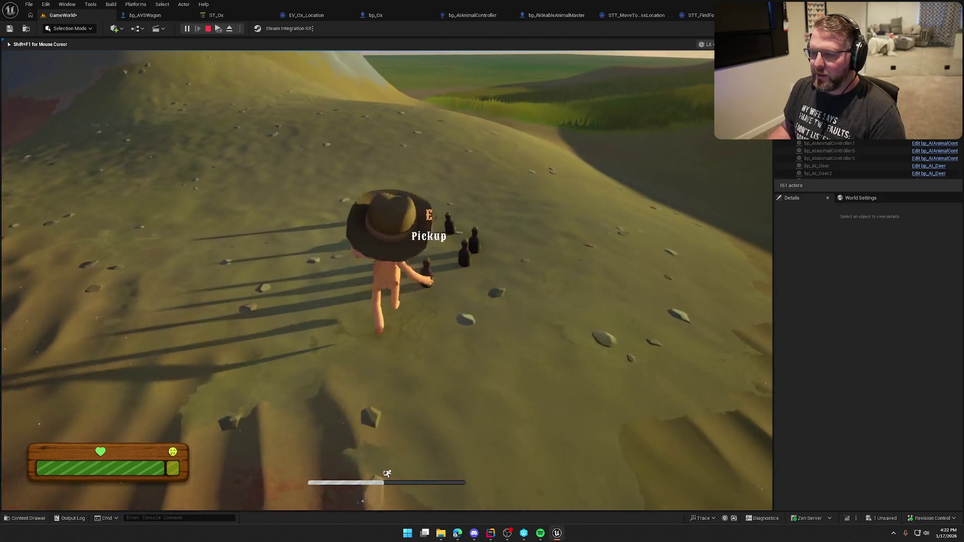
pyautogui.press('e')
pyautogui.press('e')
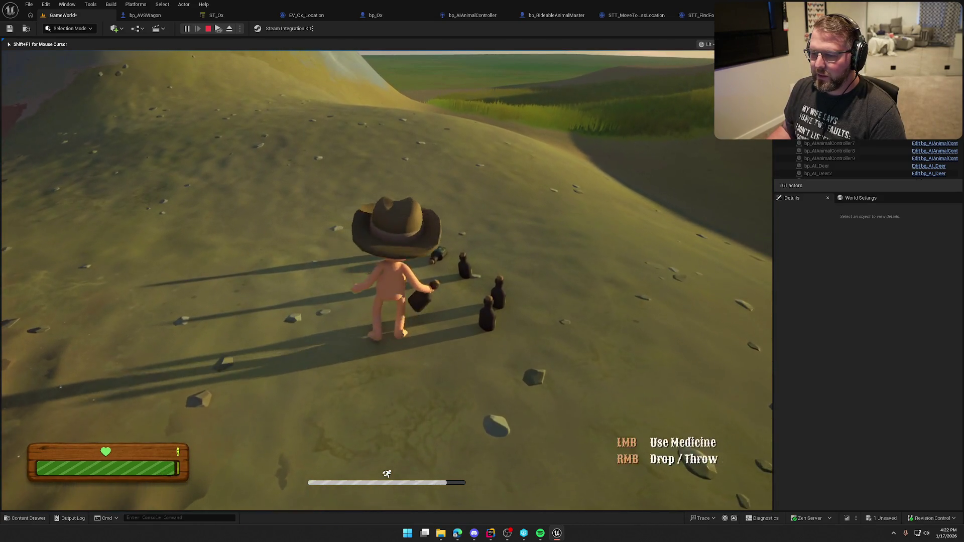
pyautogui.press('w')
pyautogui.hotkey('shift', 'w')
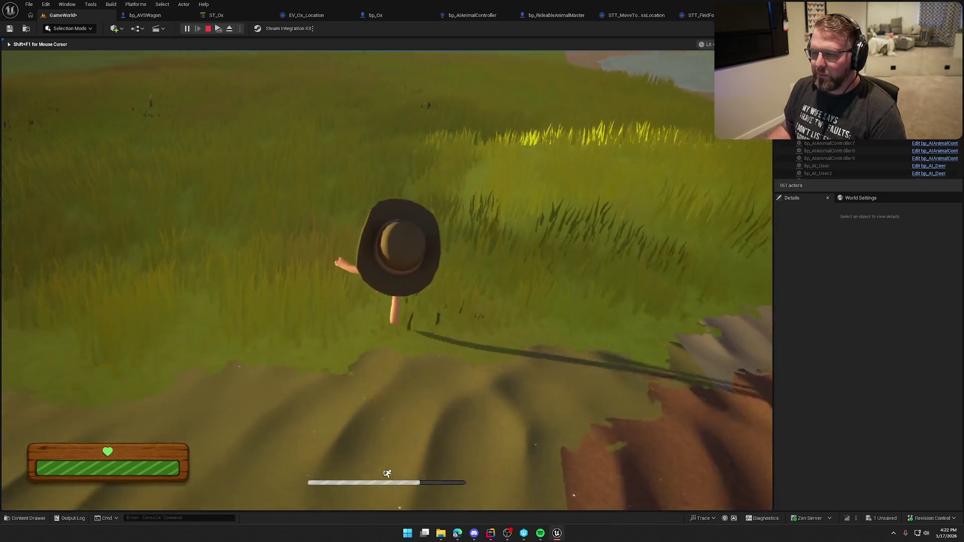
pyautogui.hotkey('shift', 'w')
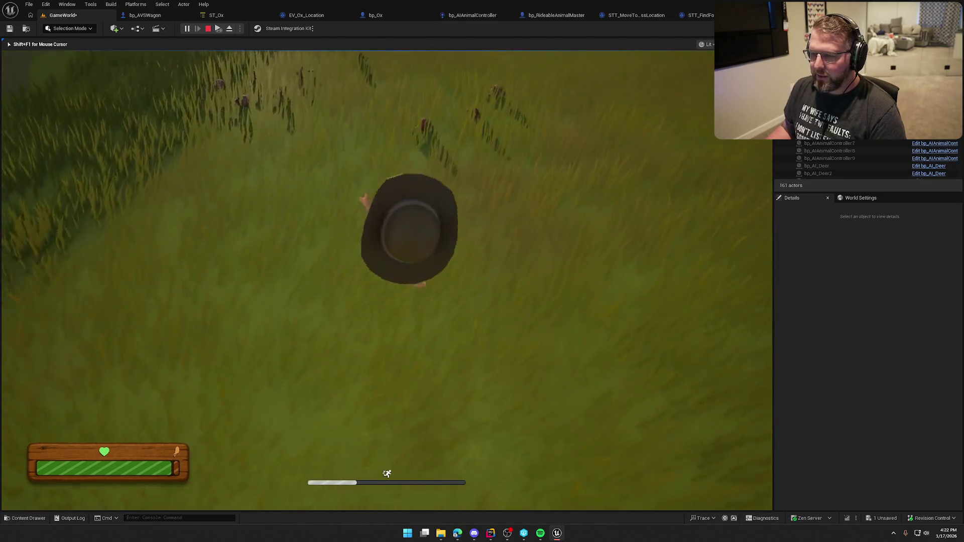
pyautogui.hotkey('shift', 'w')
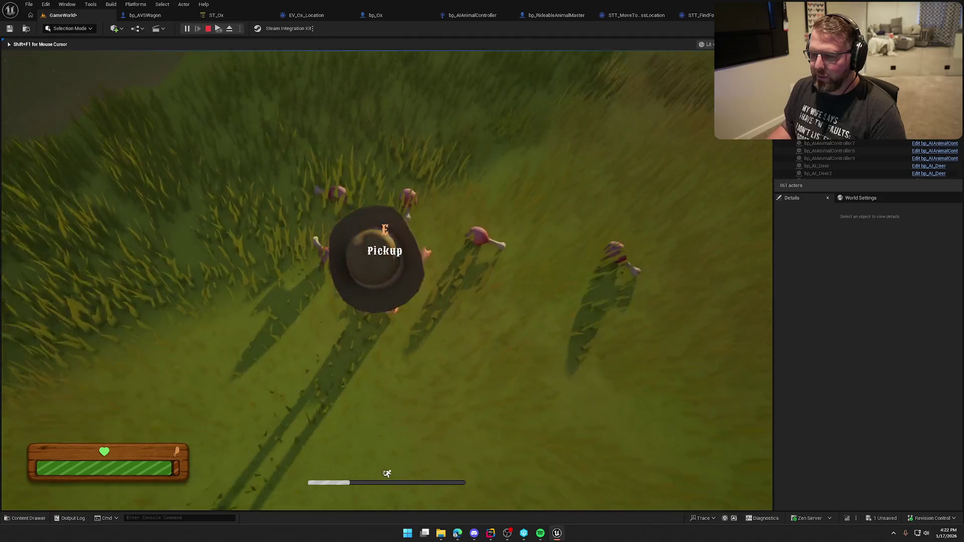
pyautogui.press('Escape')
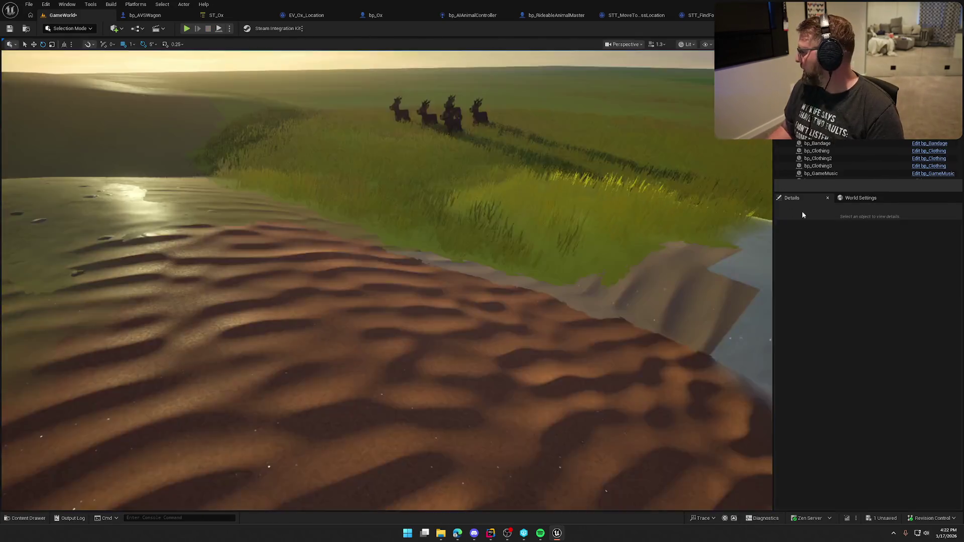
# Step: Delete every node from bp_AI_Deer's EventGraph, then return to the GameWorld level
pyautogui.press('f')
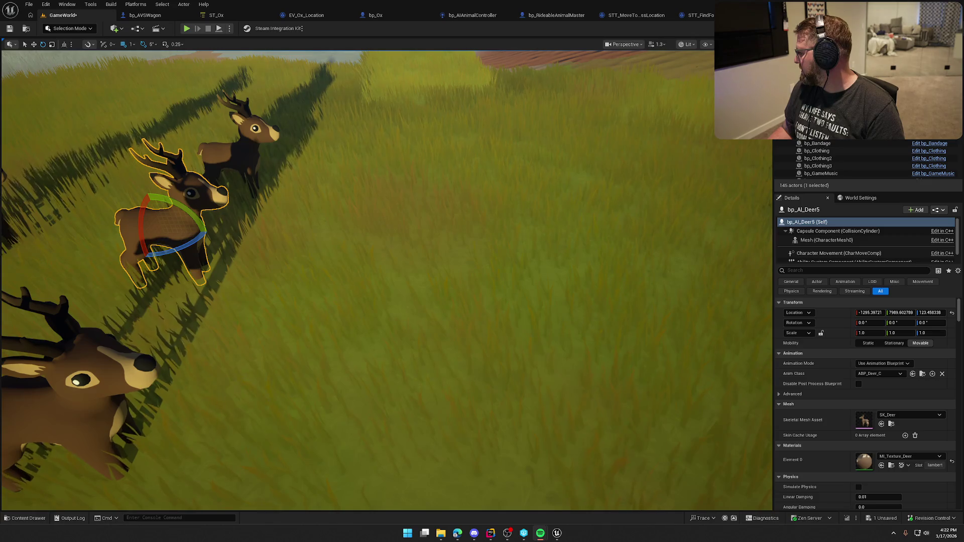
pyautogui.scroll(-10, 600, 280)
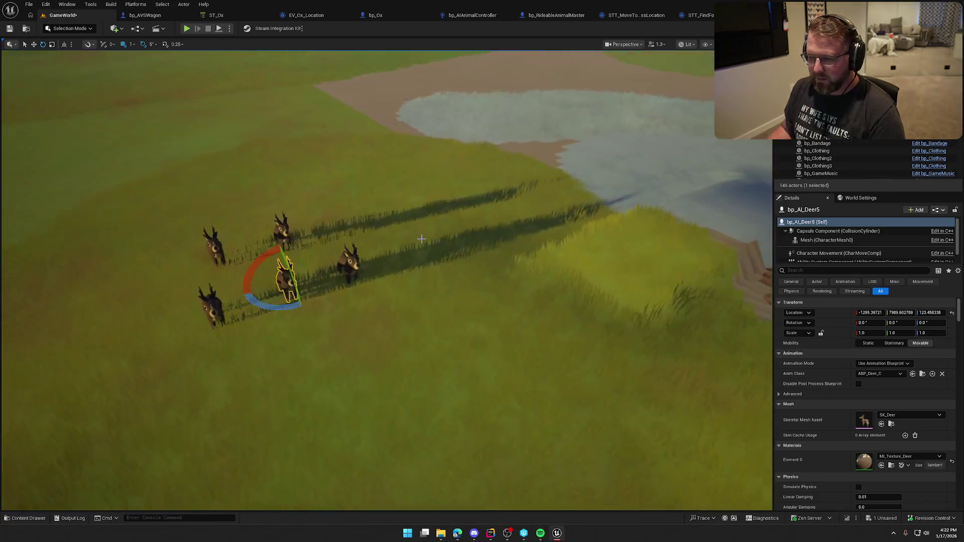
pyautogui.press('Escape')
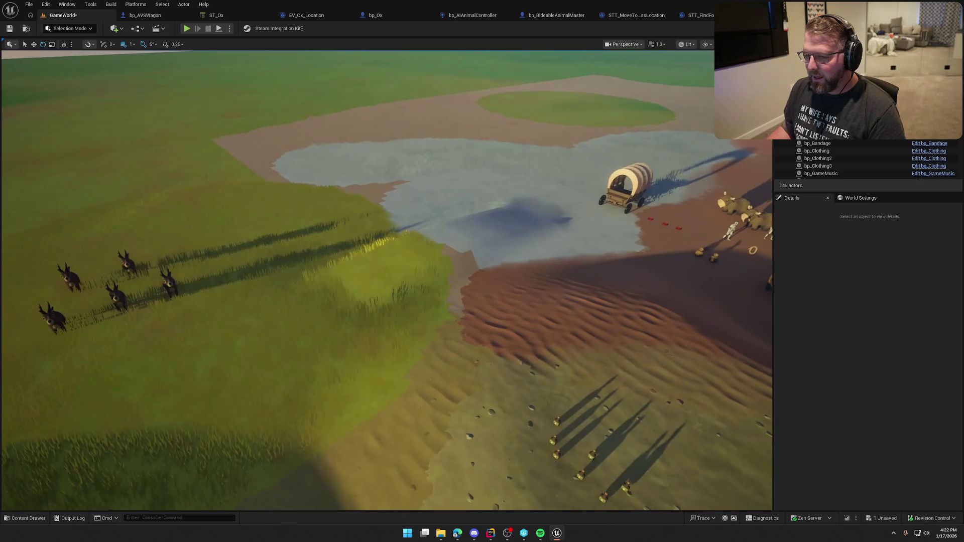
pyautogui.hotkey('ctrl', 'e')
pyautogui.hotkey('ctrl', 'a')
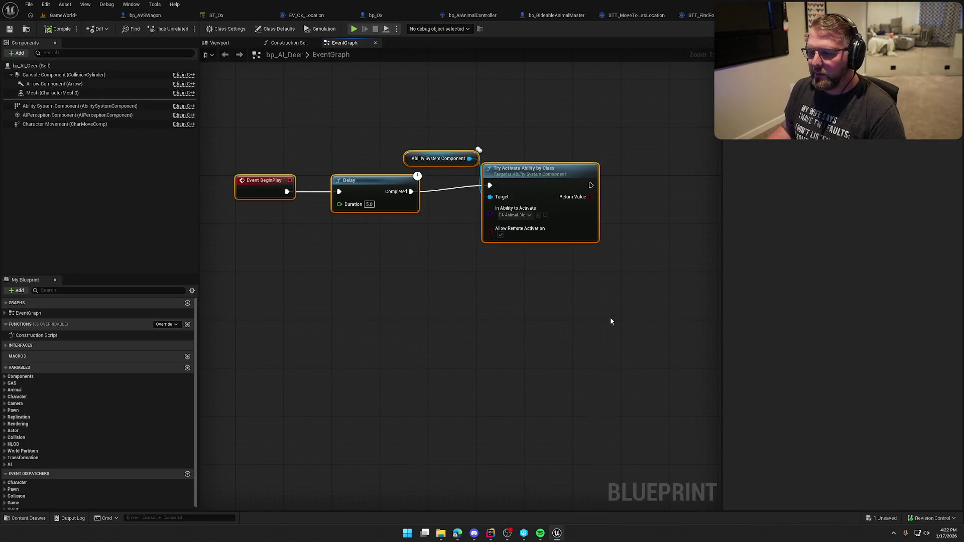
pyautogui.press('Delete')
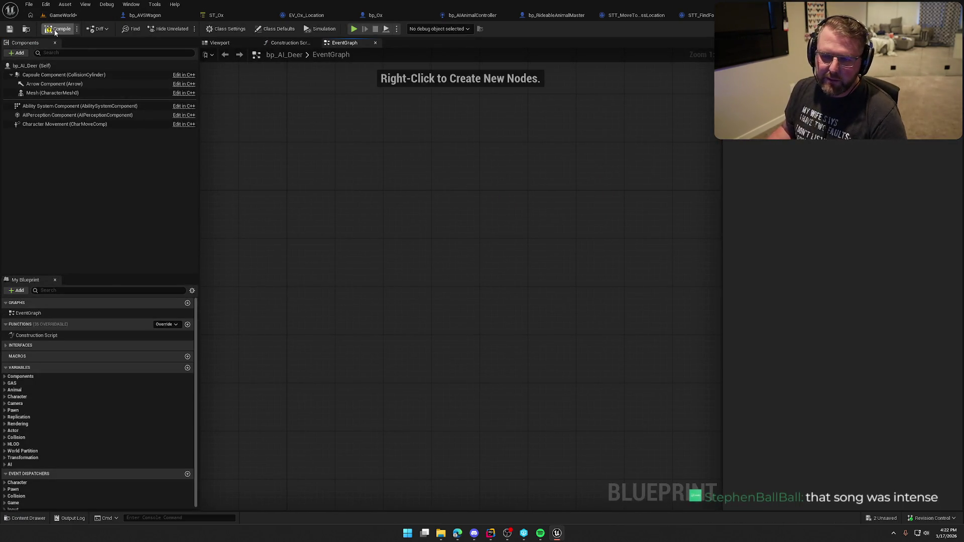
pyautogui.click(75, 17)
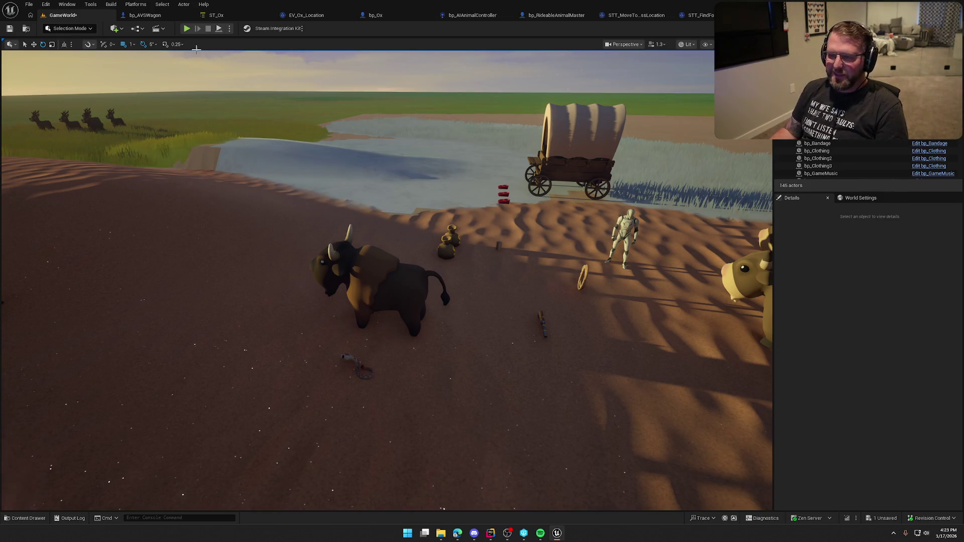
# Step: Walk through the Trail Head Trading Post, past the ox pen to the bison, then stop playing
pyautogui.click(186, 28)
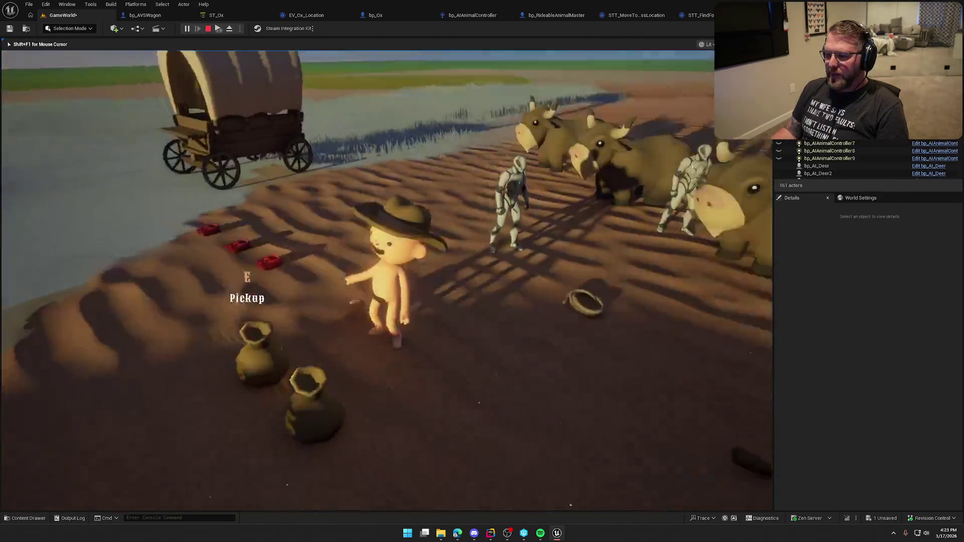
pyautogui.press('w')
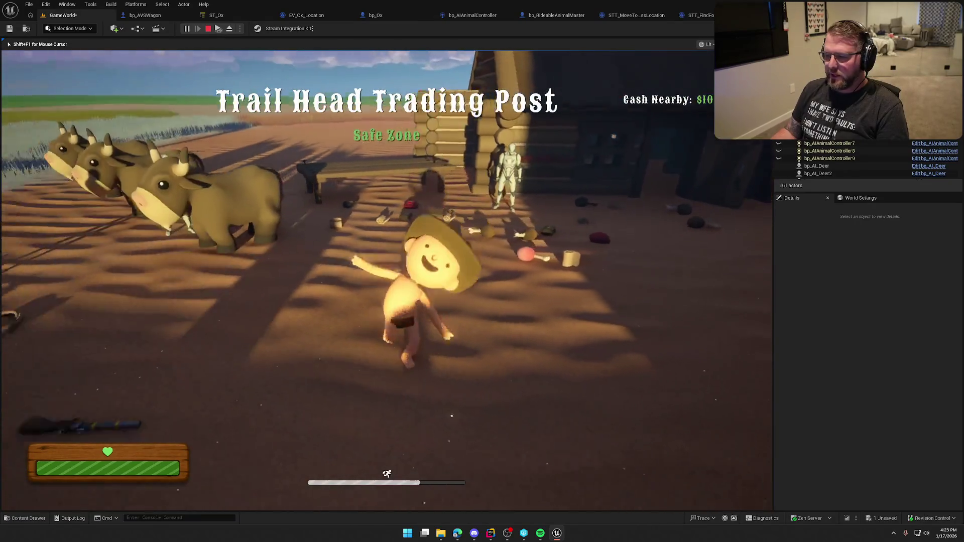
pyautogui.press('w')
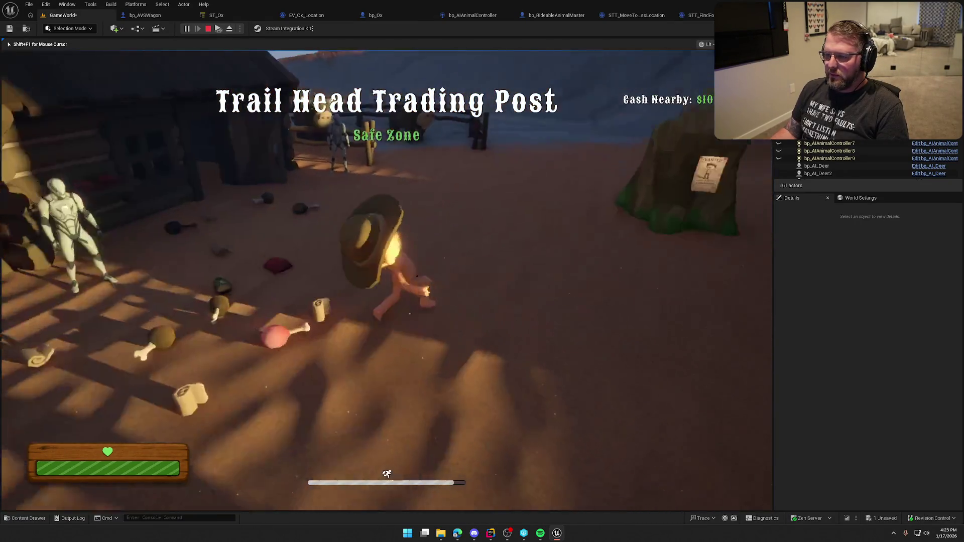
pyautogui.press('w')
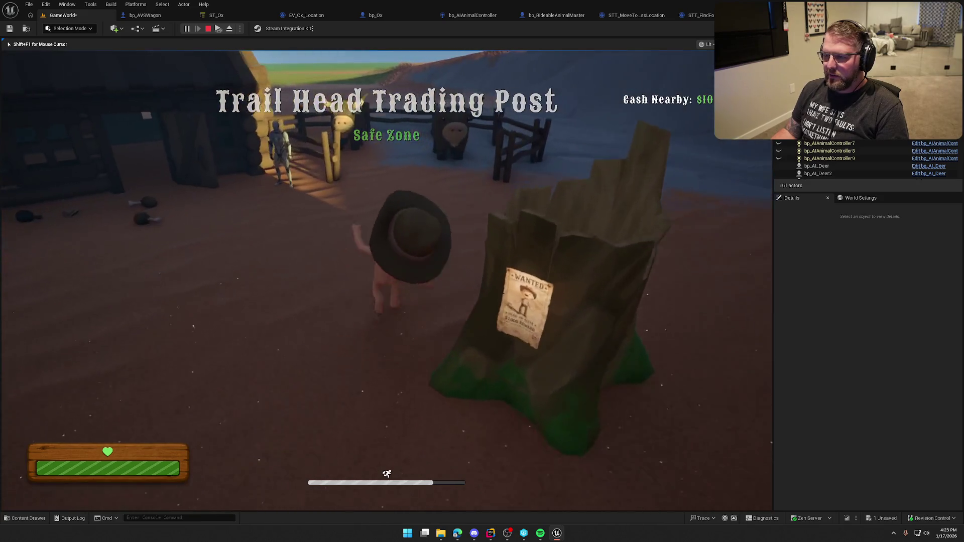
pyautogui.press('w')
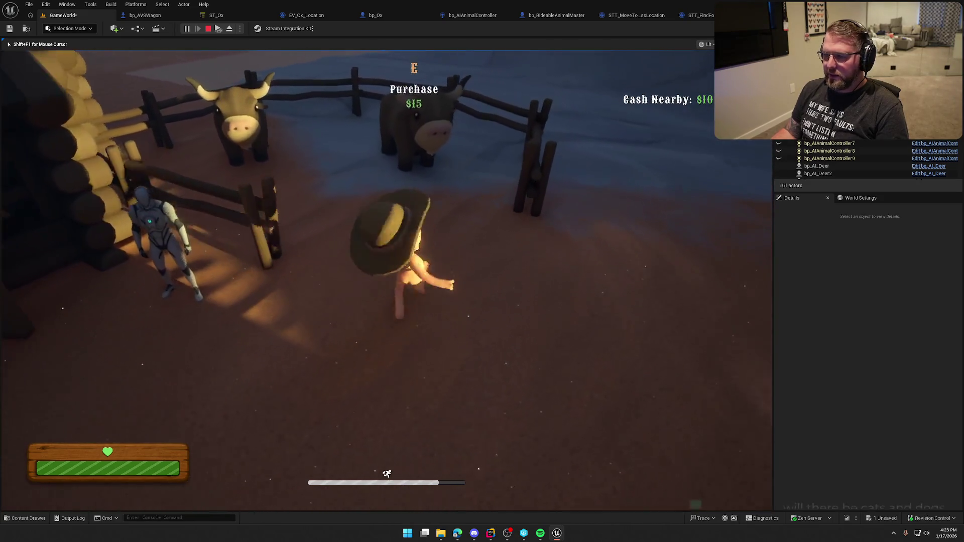
pyautogui.press('w')
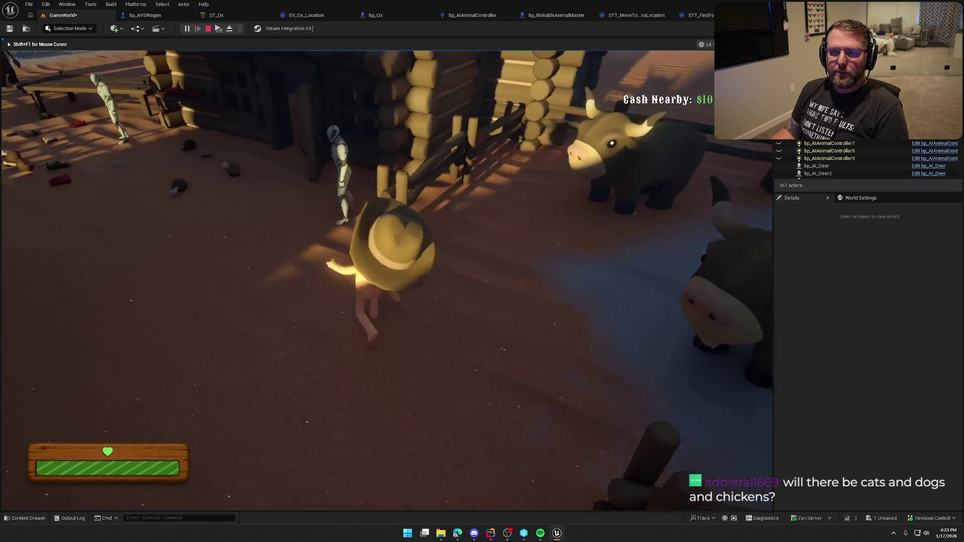
pyautogui.press('w')
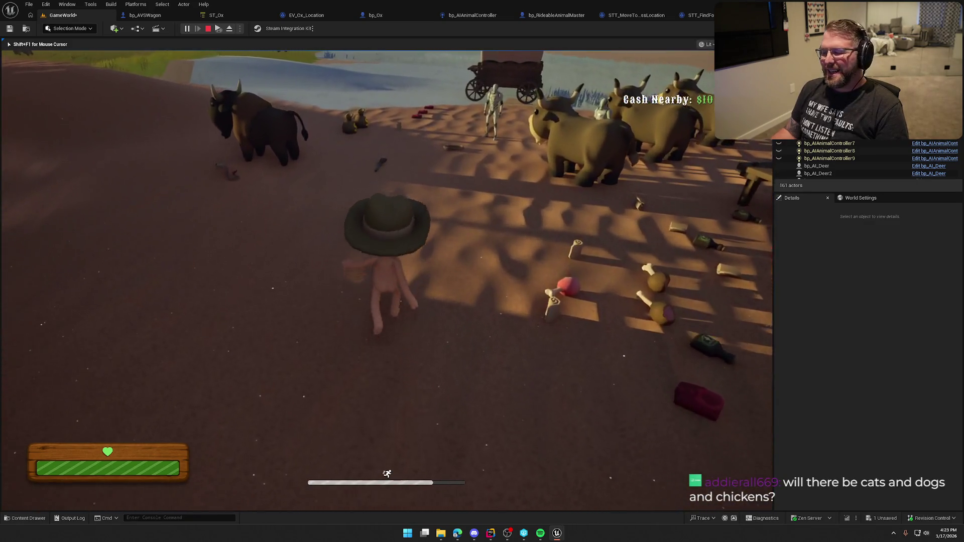
pyautogui.press('w')
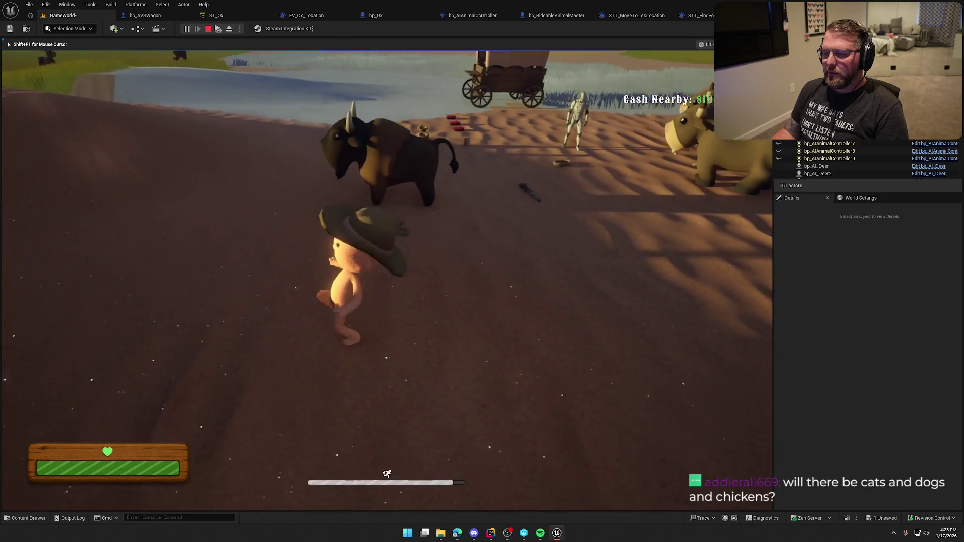
pyautogui.press('w')
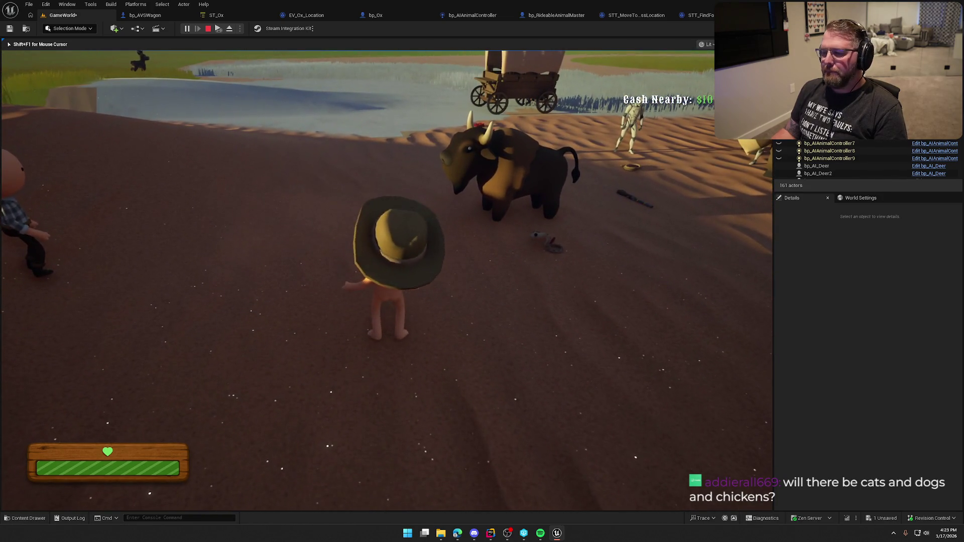
pyautogui.press('Escape')
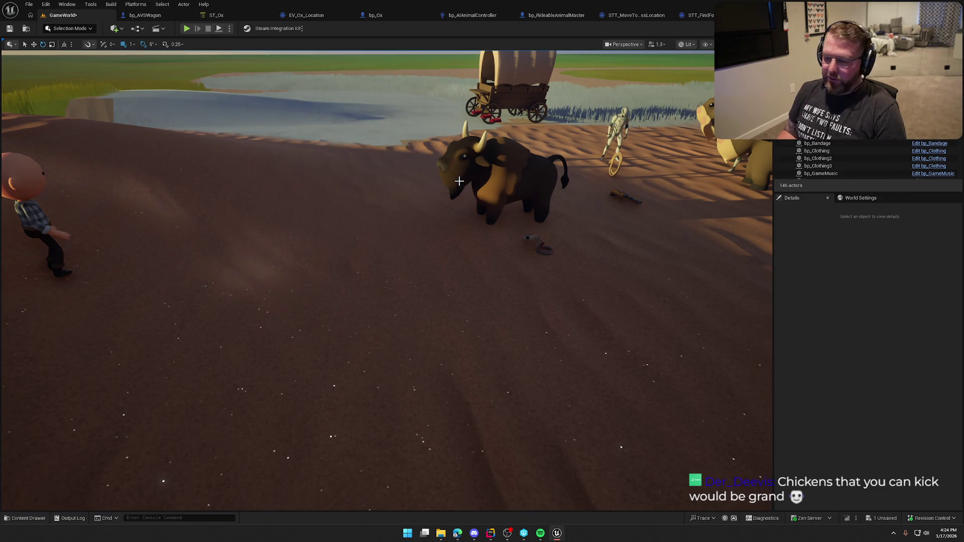
pyautogui.moveTo(459, 181)
pyautogui.mouseDown()
pyautogui.moveTo(459, 166)
pyautogui.moveTo(481, 182)
pyautogui.mouseUp()
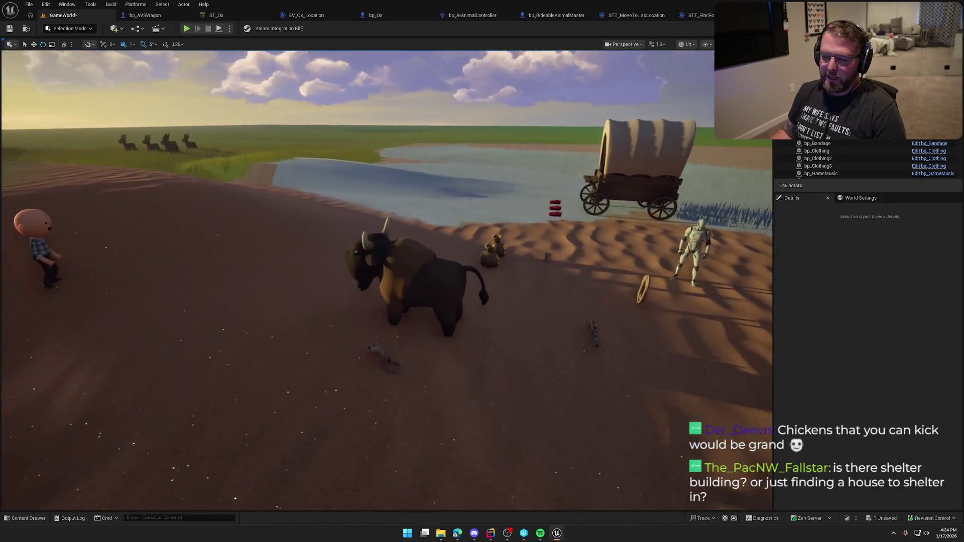
pyautogui.moveTo(510, 244); pyautogui.dragTo(510, 245)
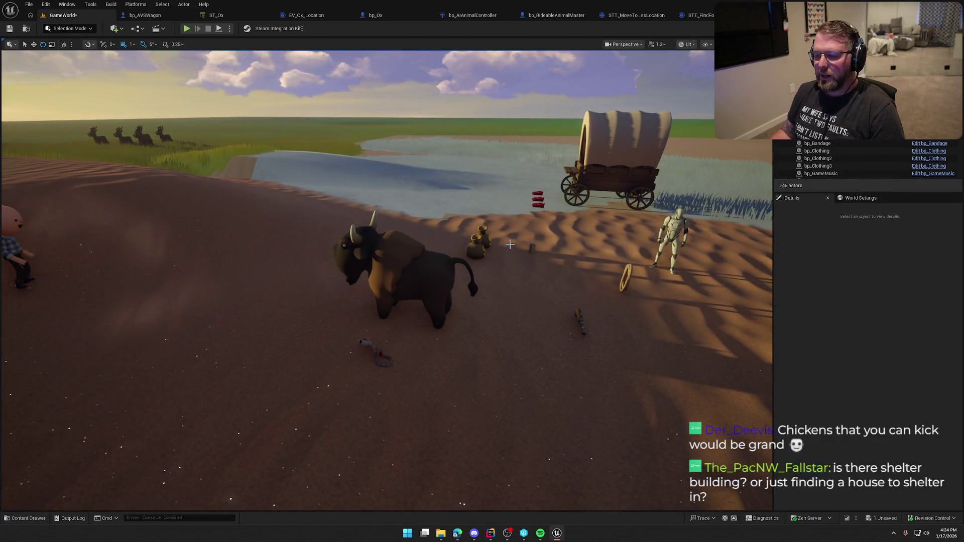
pyautogui.moveTo(437, 185); pyautogui.dragTo(437, 185)
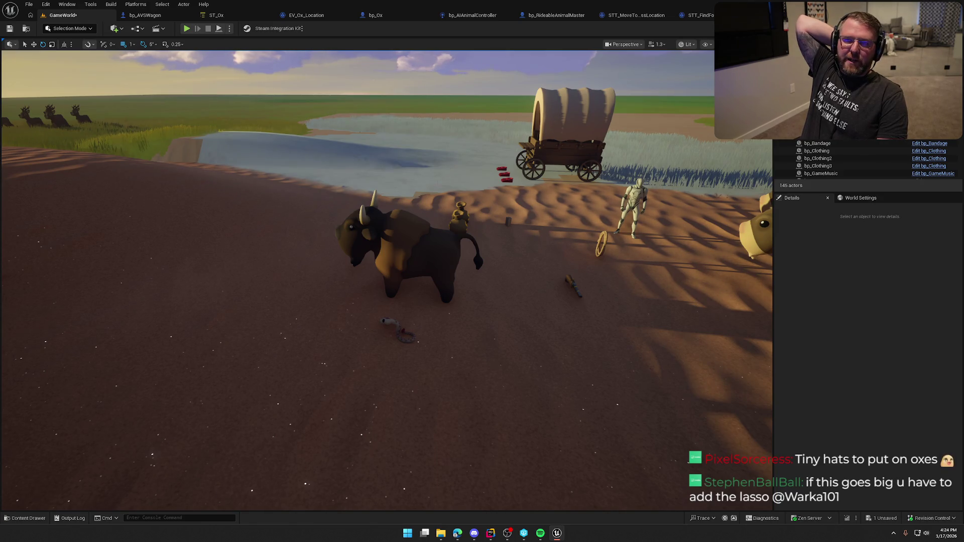
pyautogui.moveTo(381, 301)
pyautogui.mouseDown()
pyautogui.moveTo(577, 286)
pyautogui.moveTo(592, 301)
pyautogui.moveTo(607, 271)
pyautogui.moveTo(612, 296)
pyautogui.moveTo(602, 271)
pyautogui.moveTo(584, 279)
pyautogui.mouseUp()
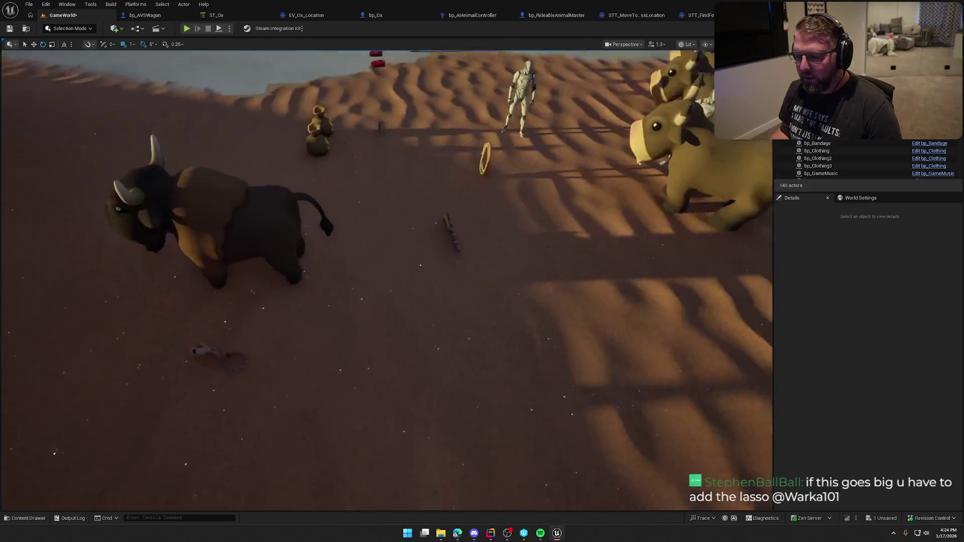
pyautogui.moveTo(485, 268); pyautogui.dragTo(502, 301)
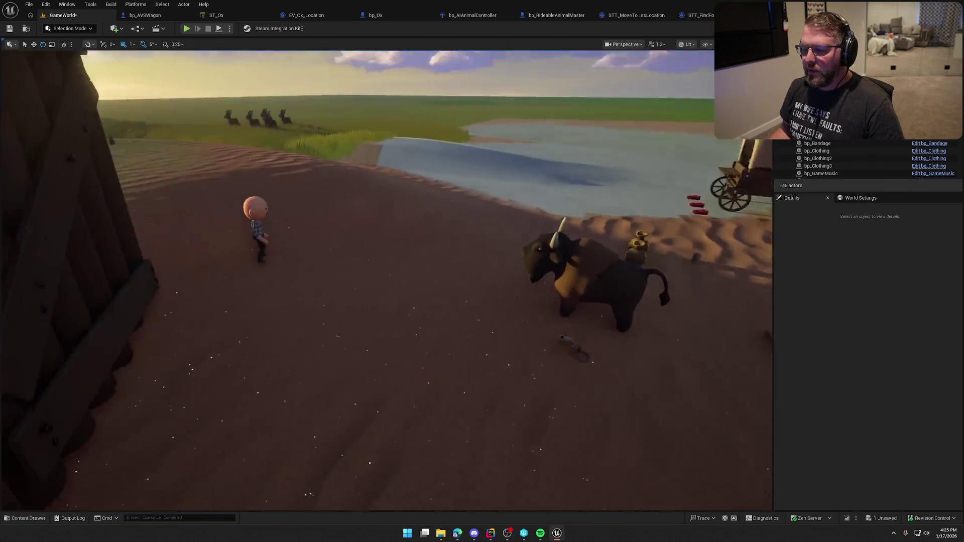
pyautogui.moveTo(483, 268); pyautogui.dragTo(483, 268)
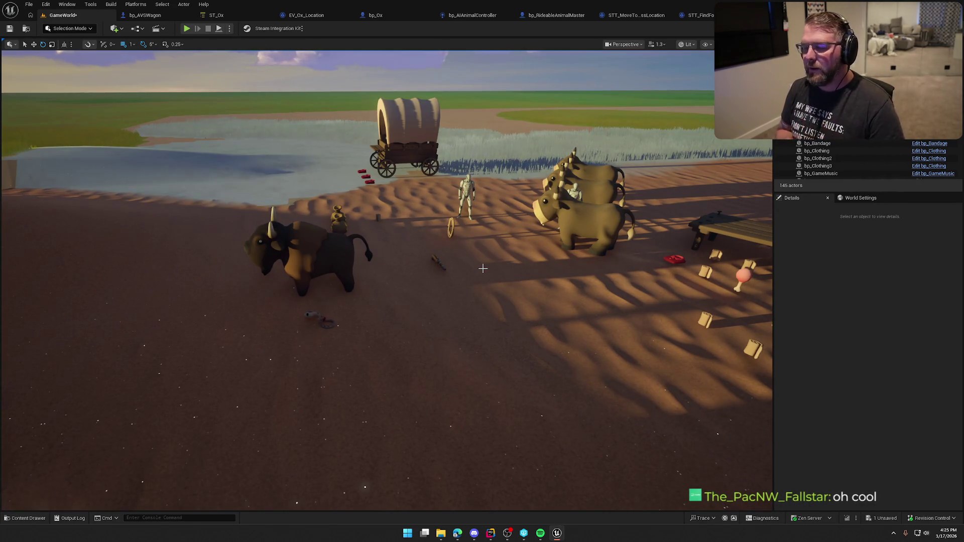
pyautogui.moveTo(483, 268); pyautogui.dragTo(482, 269)
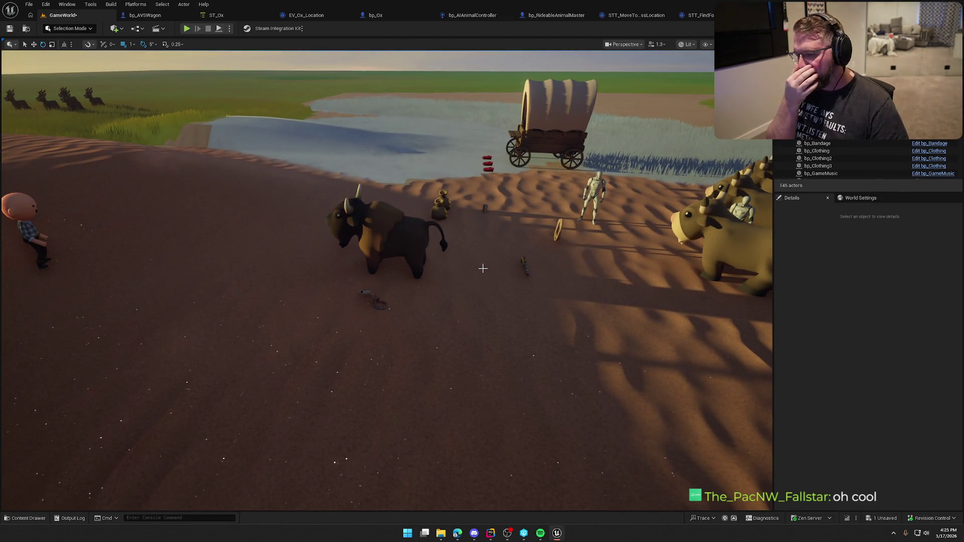
pyautogui.moveTo(482, 268)
pyautogui.mouseDown()
pyautogui.moveTo(482, 133)
pyautogui.moveTo(500, 134)
pyautogui.mouseUp()
pyautogui.moveTo(482, 268)
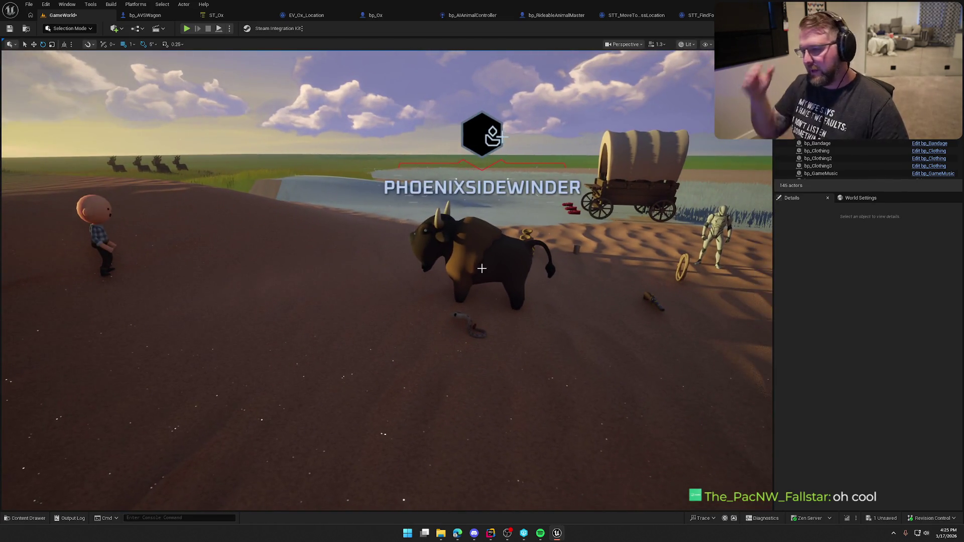
pyautogui.click(646, 262)
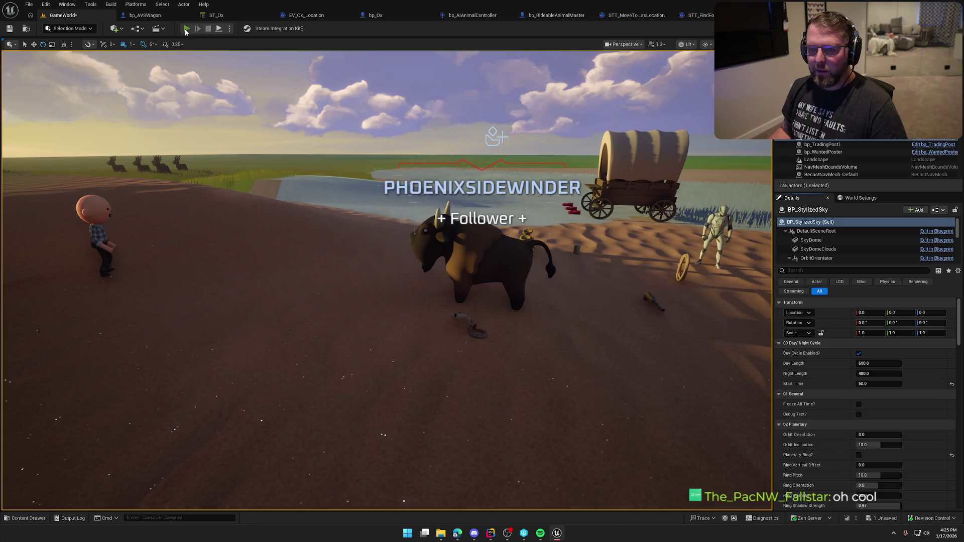
# Step: Play the level, running toward the lake, wagon, camp and open field, then stop
pyautogui.click(186, 29)
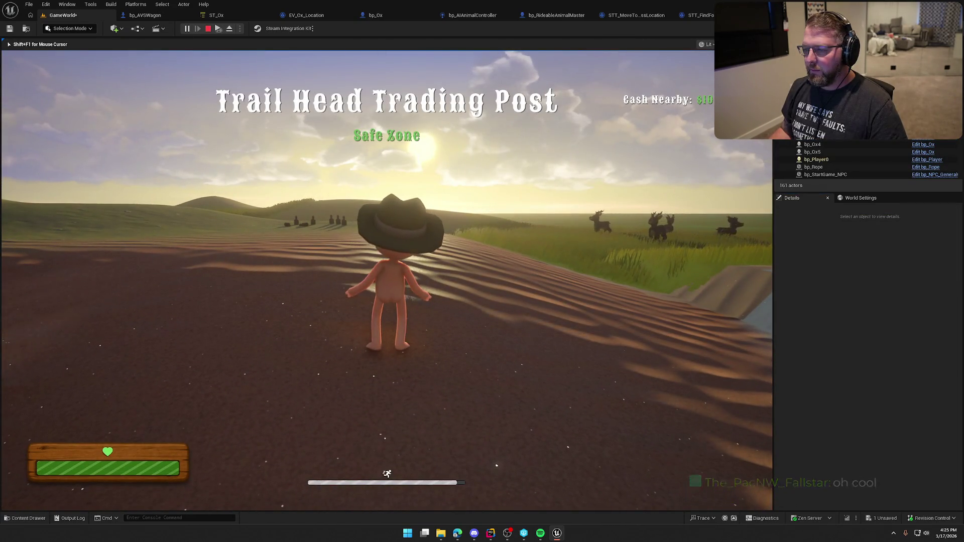
pyautogui.press('a')
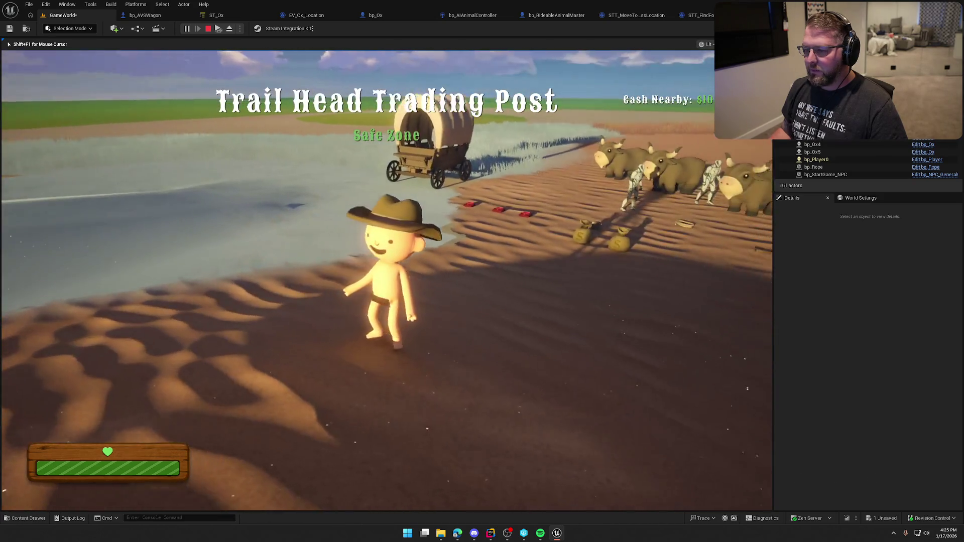
pyautogui.press('s')
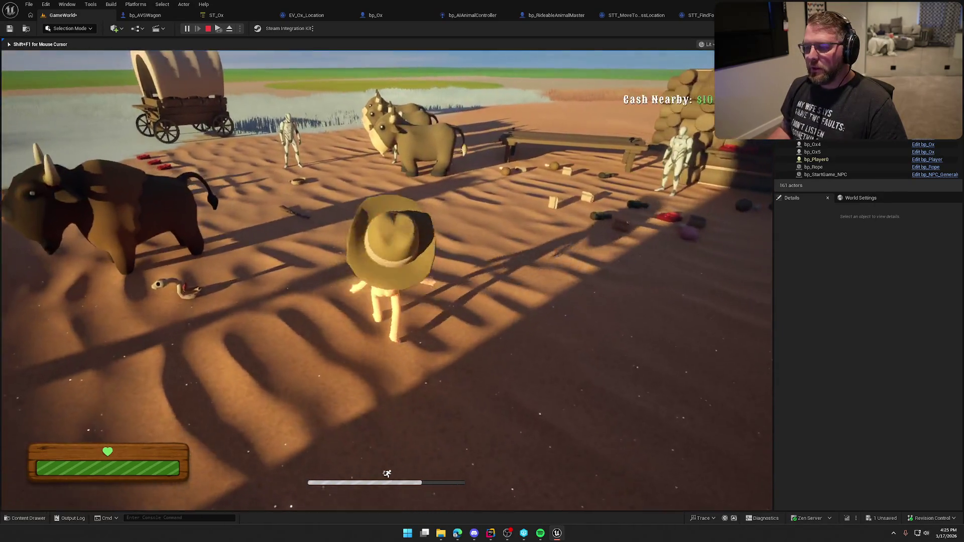
pyautogui.press('w')
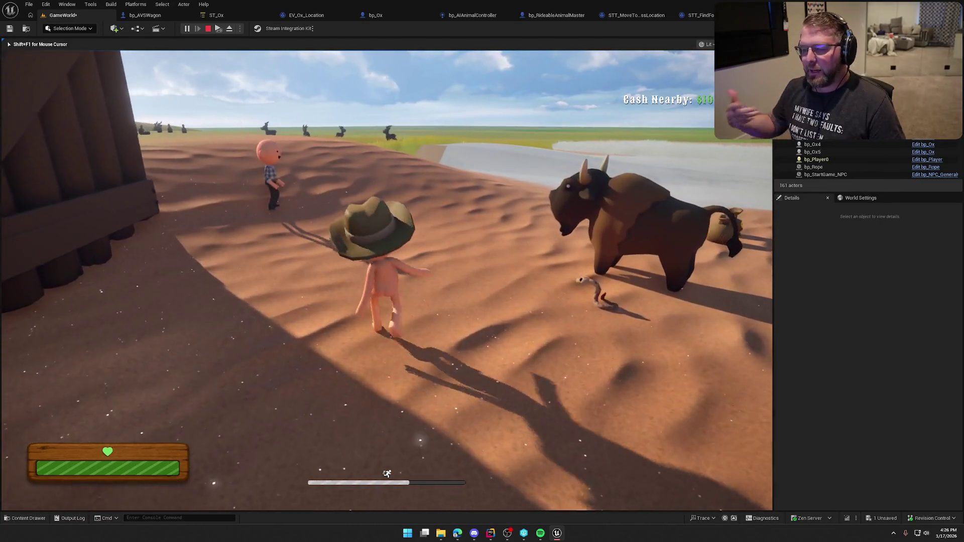
pyautogui.press('w')
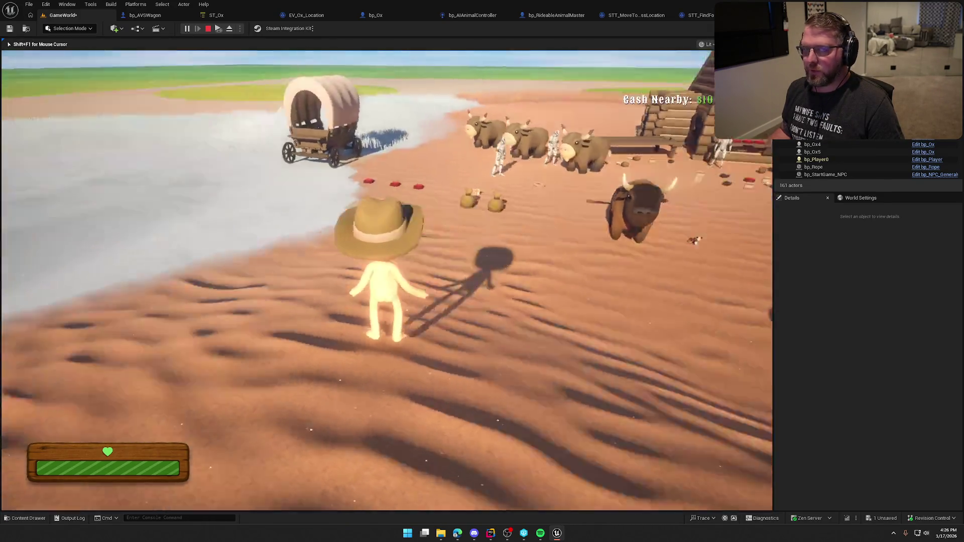
pyautogui.press('shift')
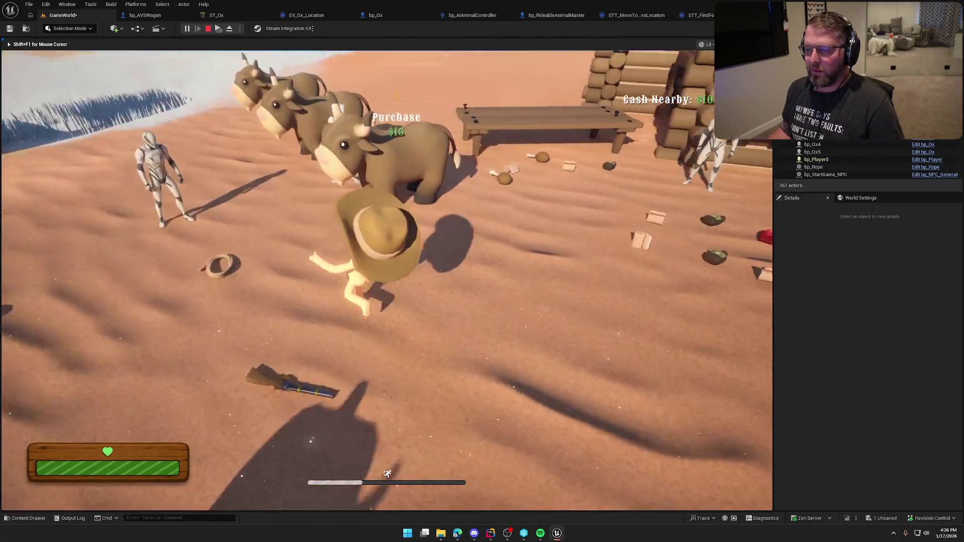
pyautogui.press('Escape')
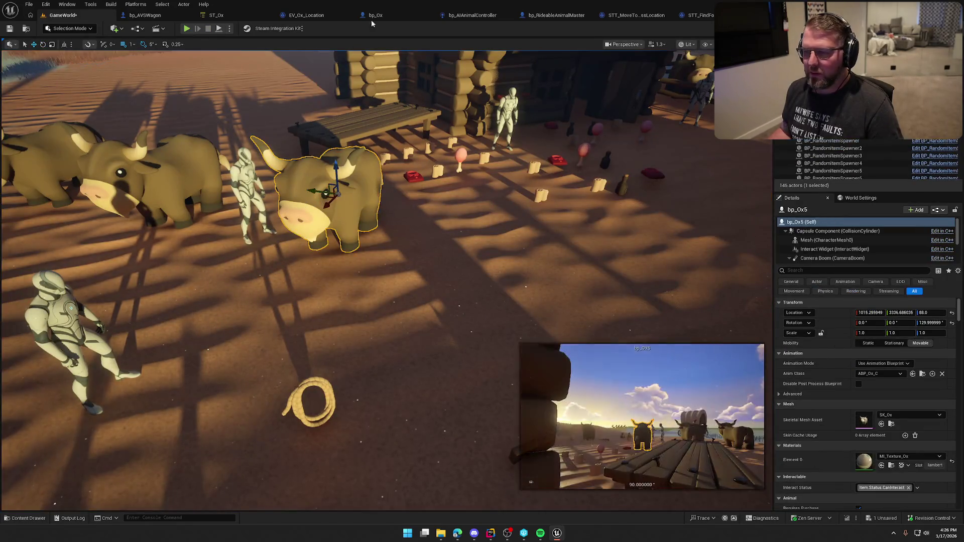
# Step: Add a Static Mesh component named Hat to the bp_Ox blueprint
pyautogui.click(372, 16)
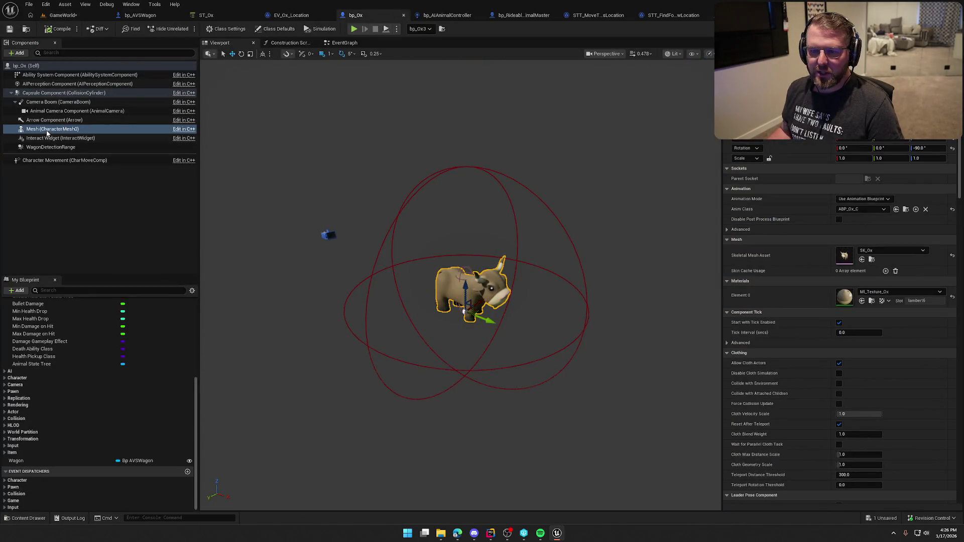
pyautogui.click(19, 53)
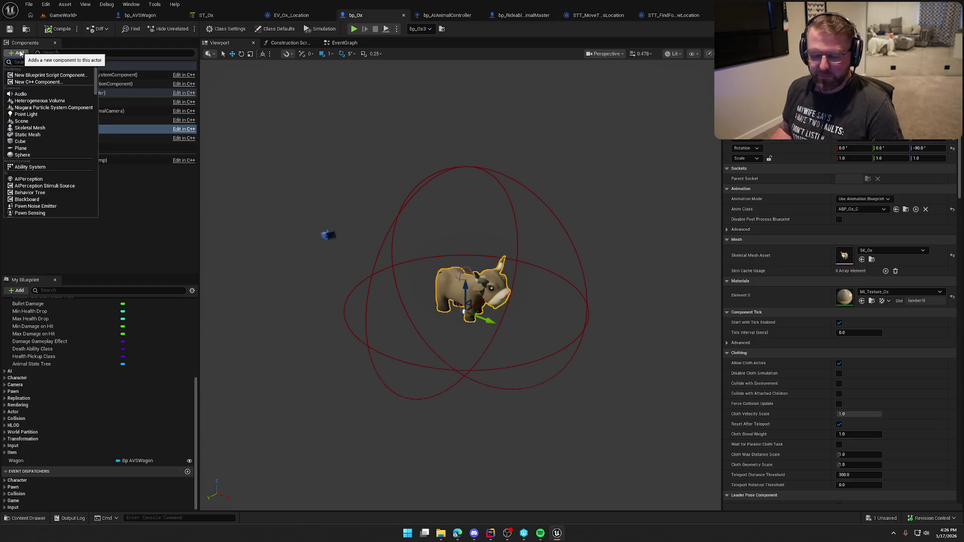
pyautogui.write('stati')
pyautogui.press('Escape')
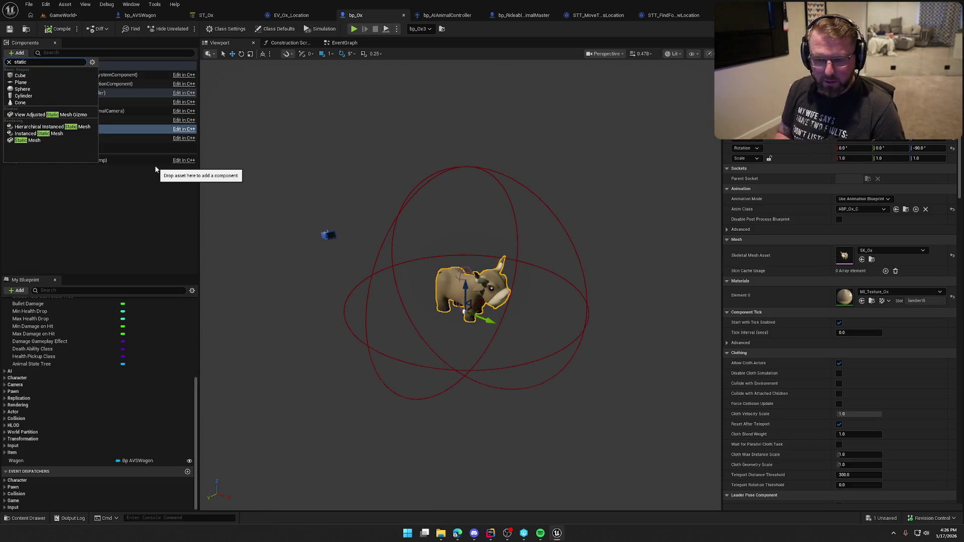
pyautogui.press('Escape')
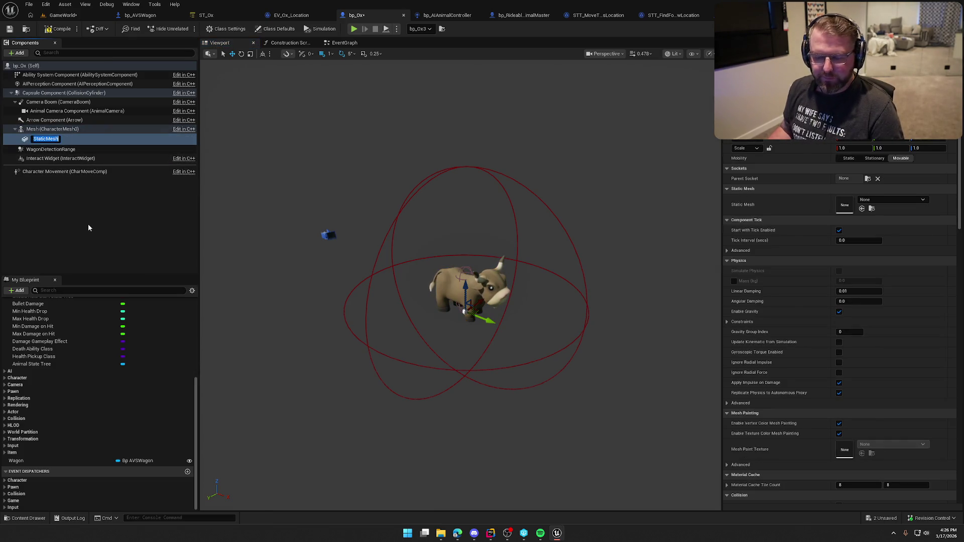
pyautogui.write('Hat')
pyautogui.press('Return')
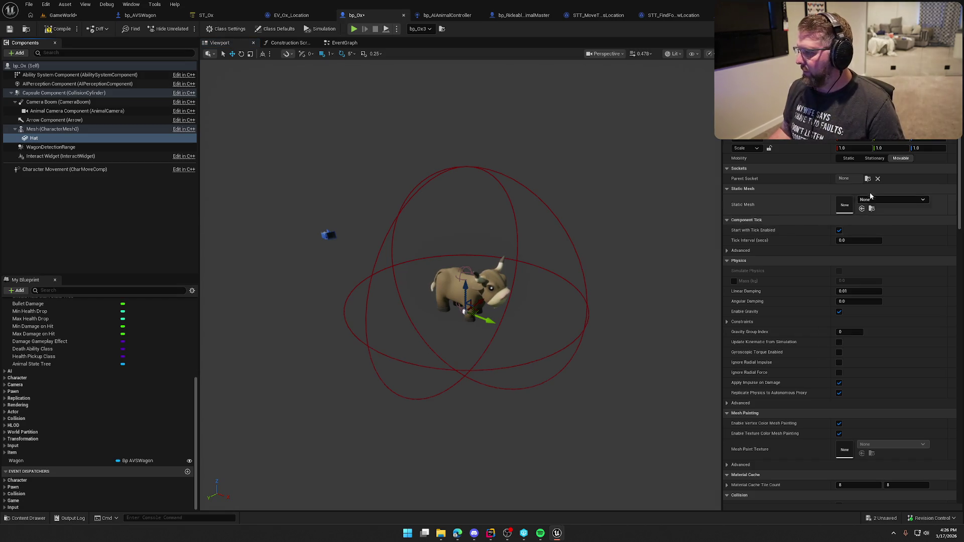
# Step: Attach Hat to the Head_M socket and give it the SM_Hat_Tophat mesh
pyautogui.click(868, 180)
pyautogui.write('head')
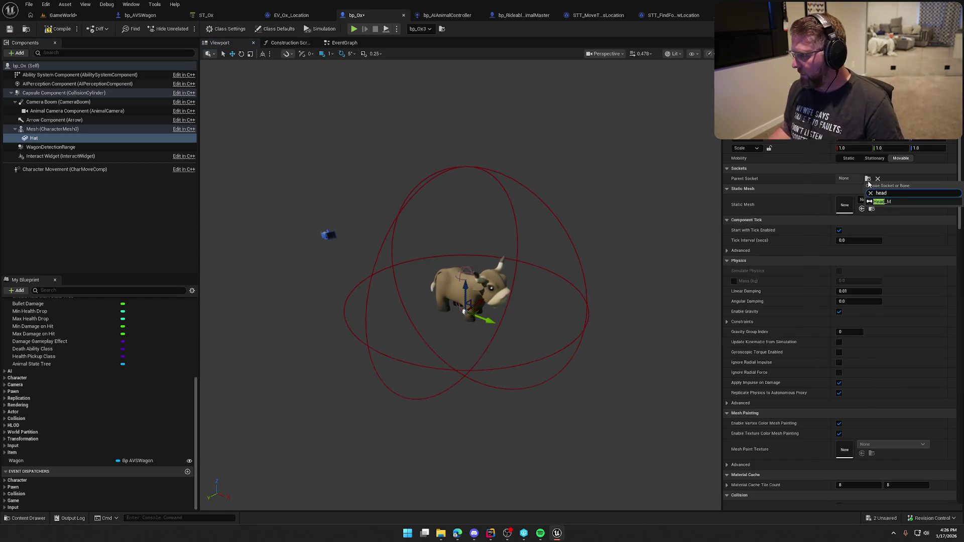
pyautogui.click(895, 200)
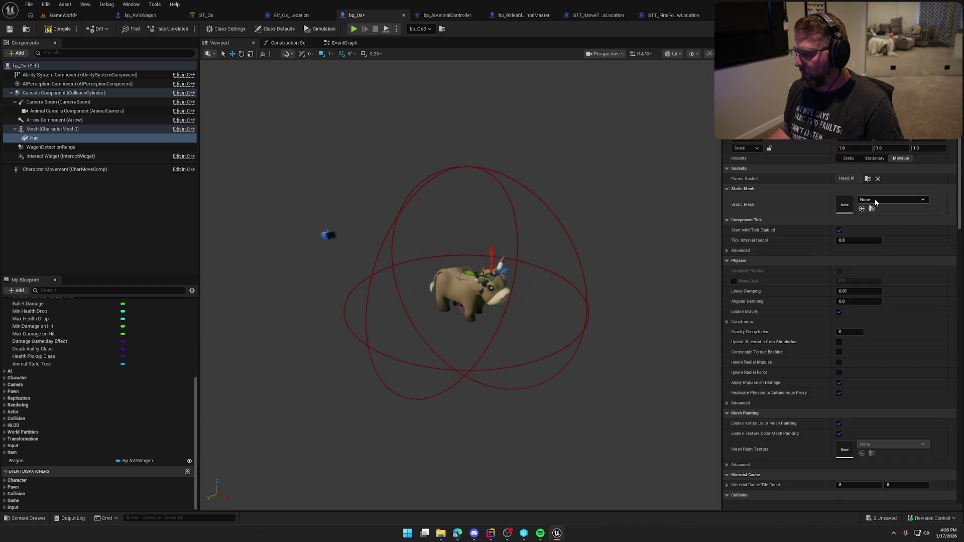
pyautogui.click(874, 198)
pyautogui.write('hat')
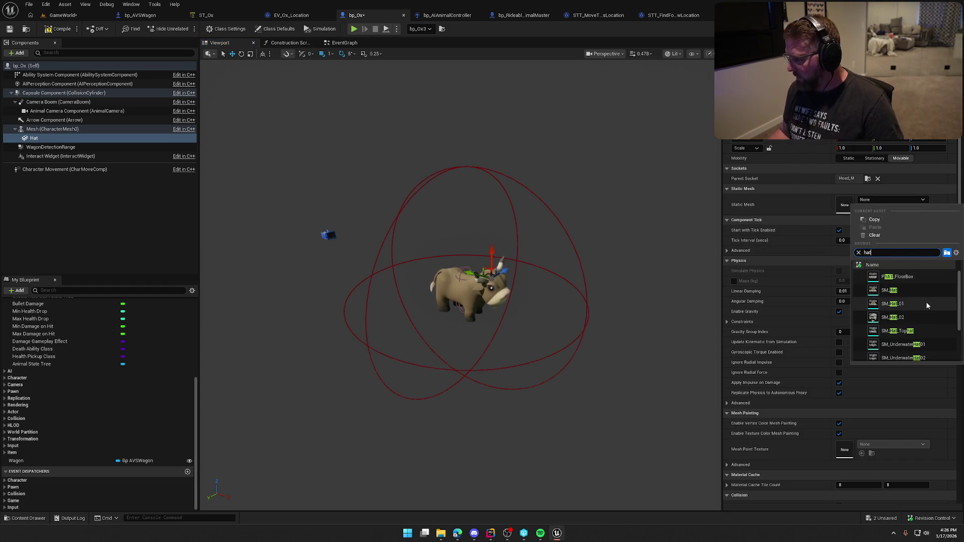
pyautogui.click(912, 290)
pyautogui.scroll(5, 529, 288)
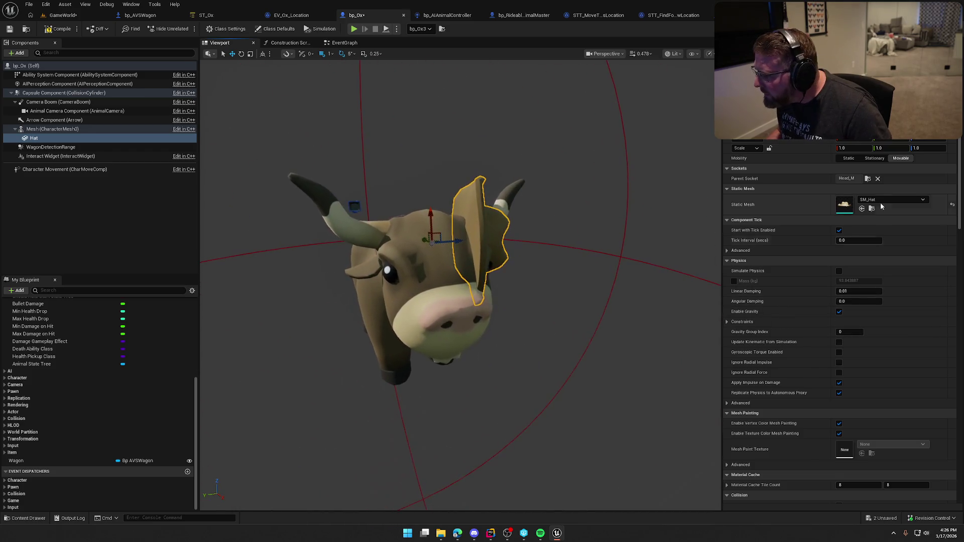
pyautogui.click(887, 200)
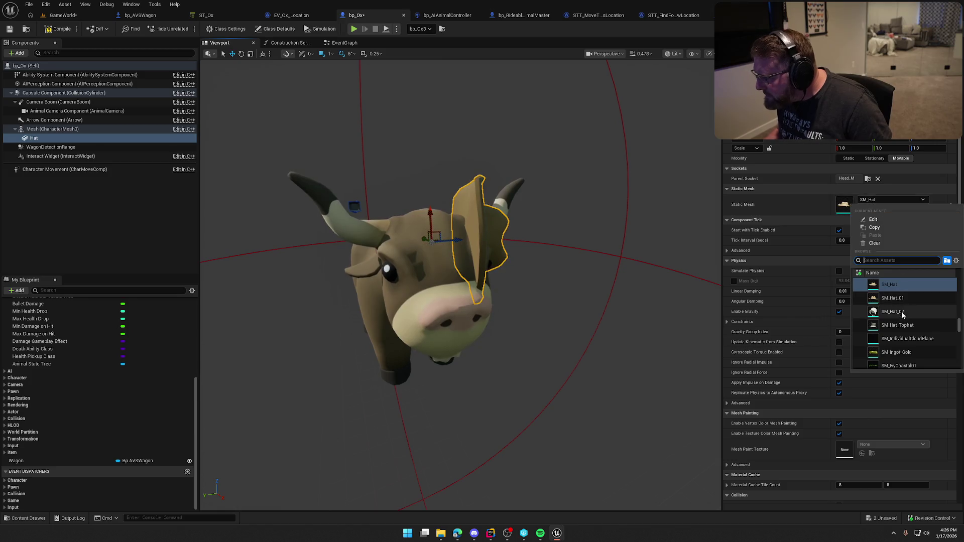
pyautogui.click(897, 325)
# Step: Rotate the top hat upright, scale it to 0.75, and return to GameWorld
pyautogui.press('e')
pyautogui.moveTo(452, 209)
pyautogui.mouseDown()
pyautogui.moveTo(459, 241)
pyautogui.moveTo(440, 217)
pyautogui.mouseUp()
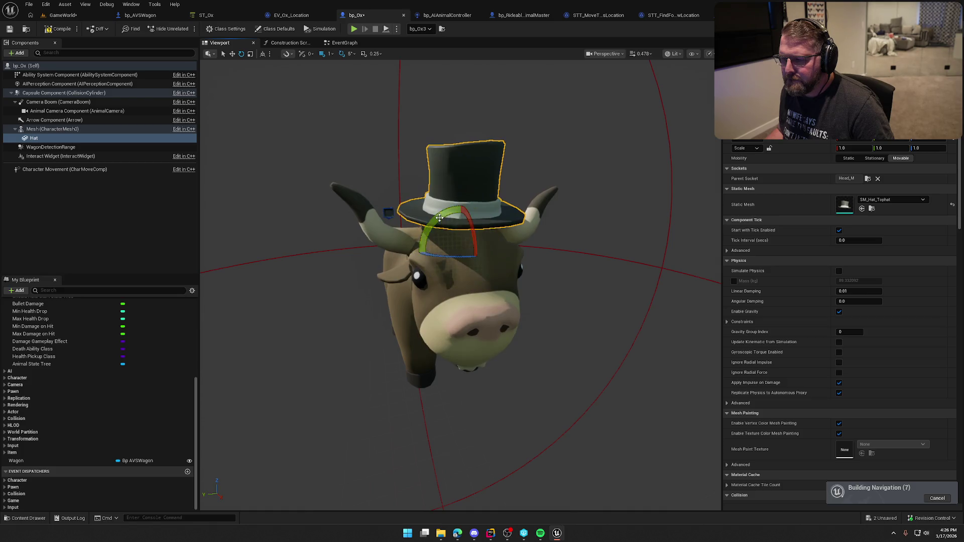
pyautogui.moveTo(538, 223); pyautogui.dragTo(617, 225)
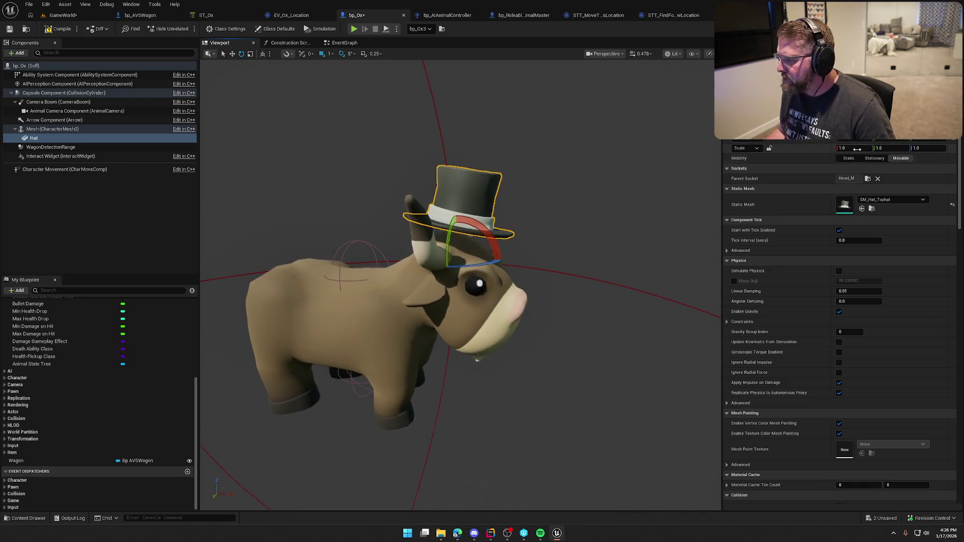
pyautogui.write('0.5')
pyautogui.press('Return')
pyautogui.write('1')
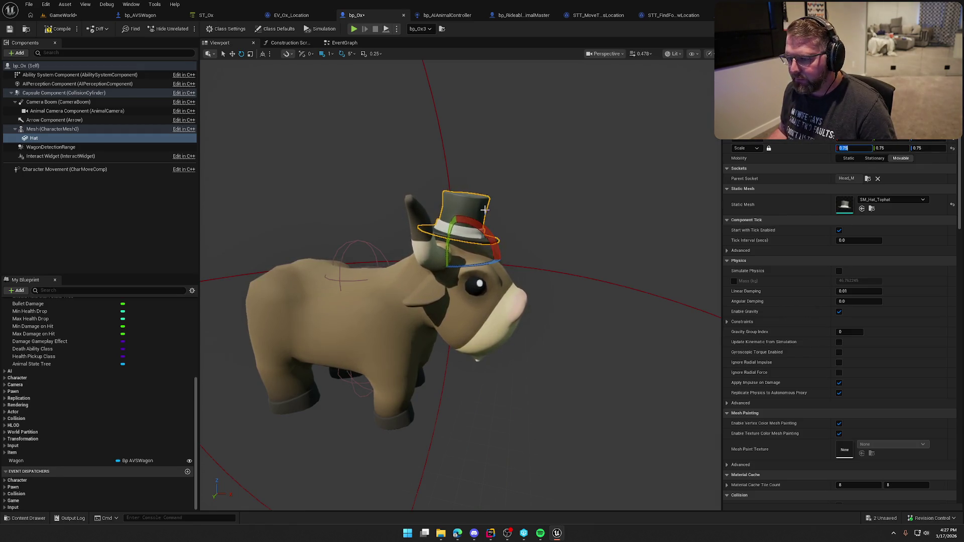
pyautogui.scroll(5, 491, 210)
pyautogui.scroll(-5, 467, 218)
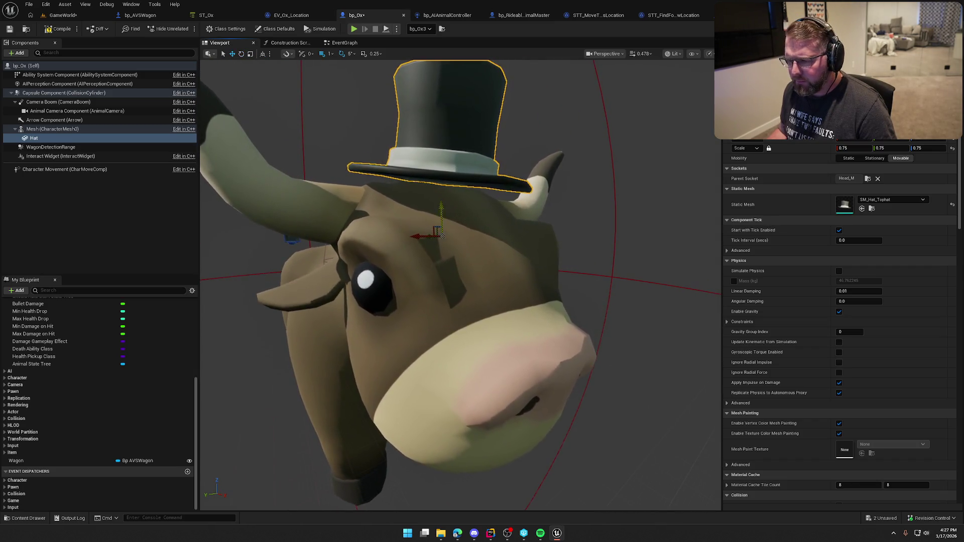
pyautogui.scroll(-3, 467, 218)
pyautogui.scroll(-2, 416, 159)
pyautogui.click(416, 159)
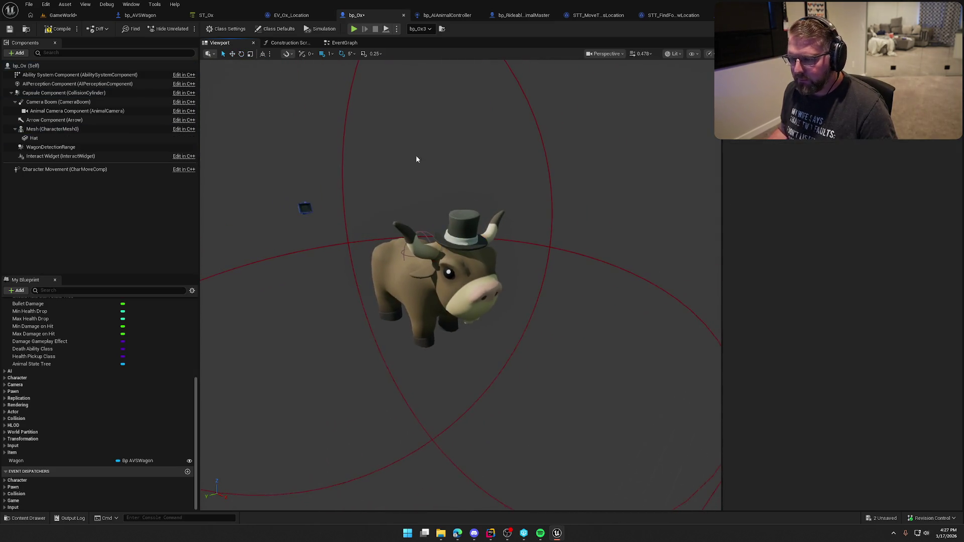
pyautogui.click(63, 17)
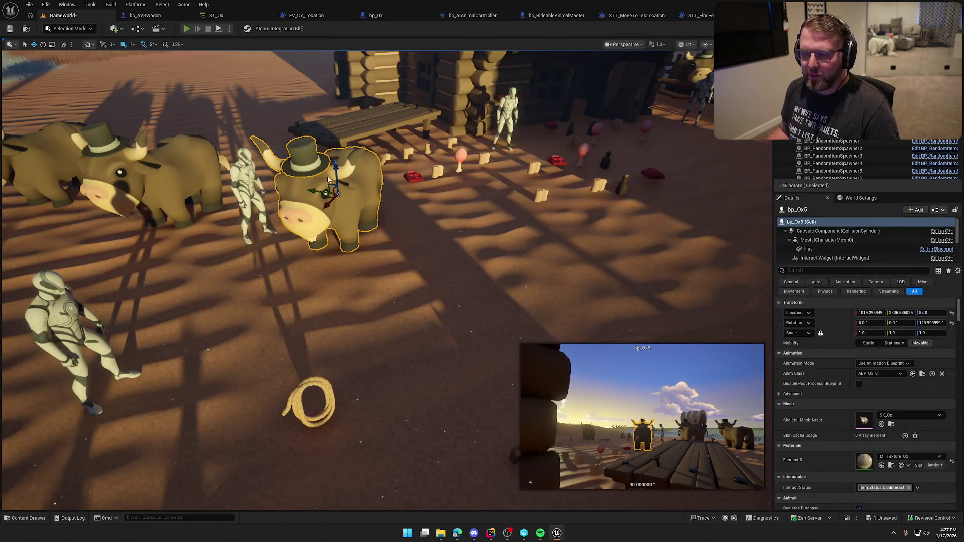
# Step: Play-test the level, running the character across the trading post yard among the hatted oxen
pyautogui.hotkey('alt', 'p')
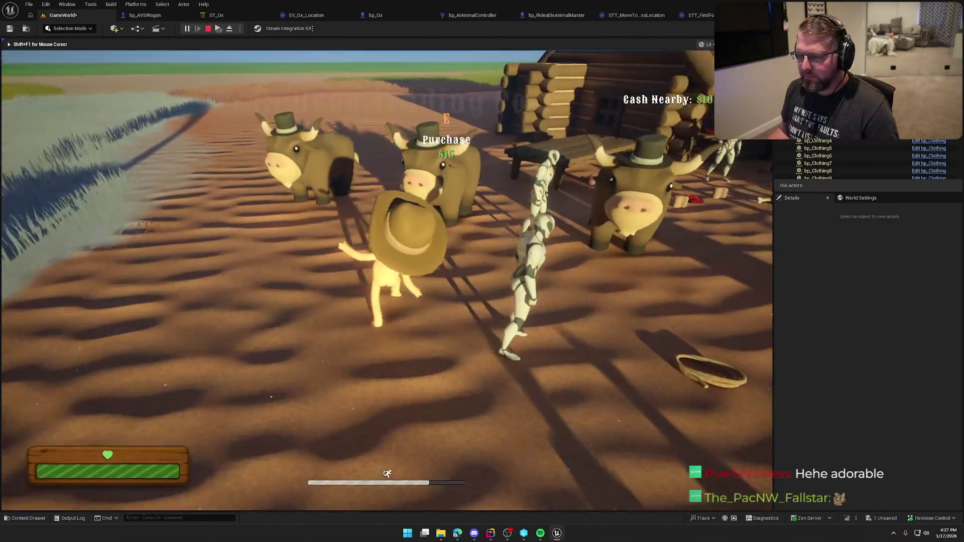
pyautogui.press('s')
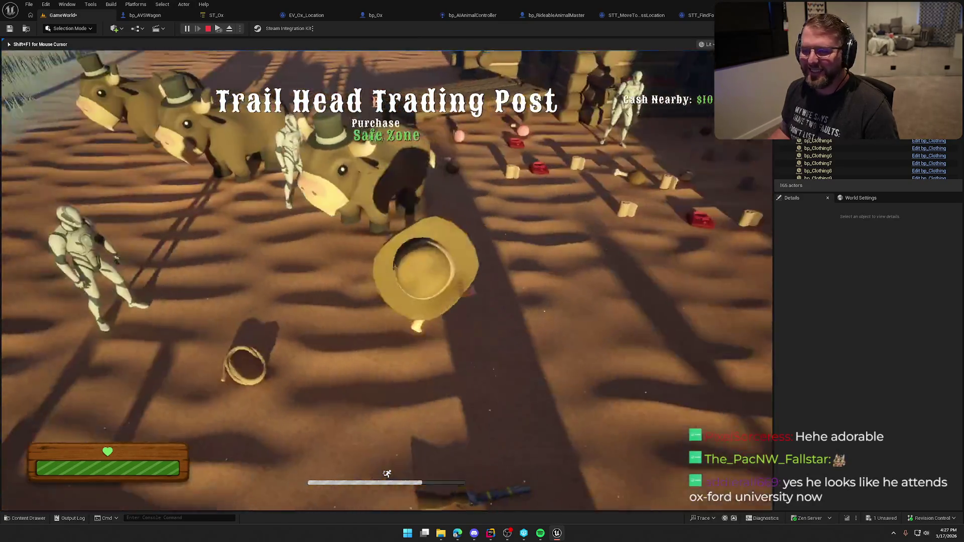
pyautogui.press('w')
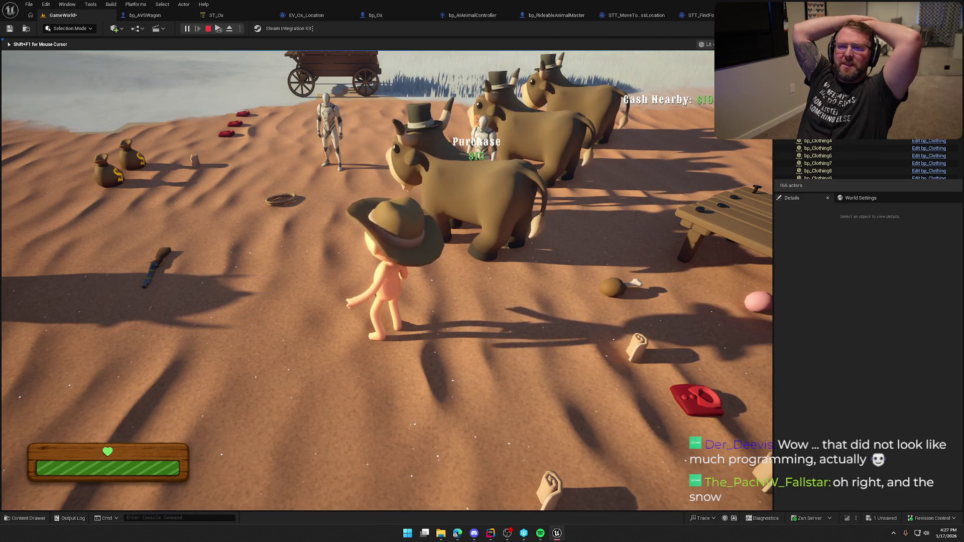
pyautogui.moveTo(386, 271)
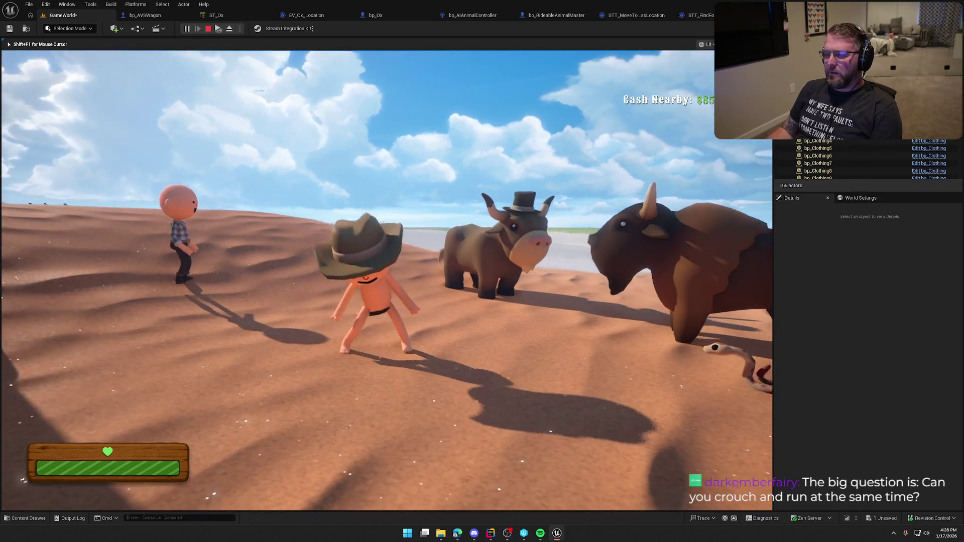
# Step: Stop the play session and fly the camera overhead across the trading post and oxen
pyautogui.press('Escape')
pyautogui.moveTo(414, 250); pyautogui.dragTo(381, 306)
pyautogui.moveTo(306, 173); pyautogui.dragTo(298, 169)
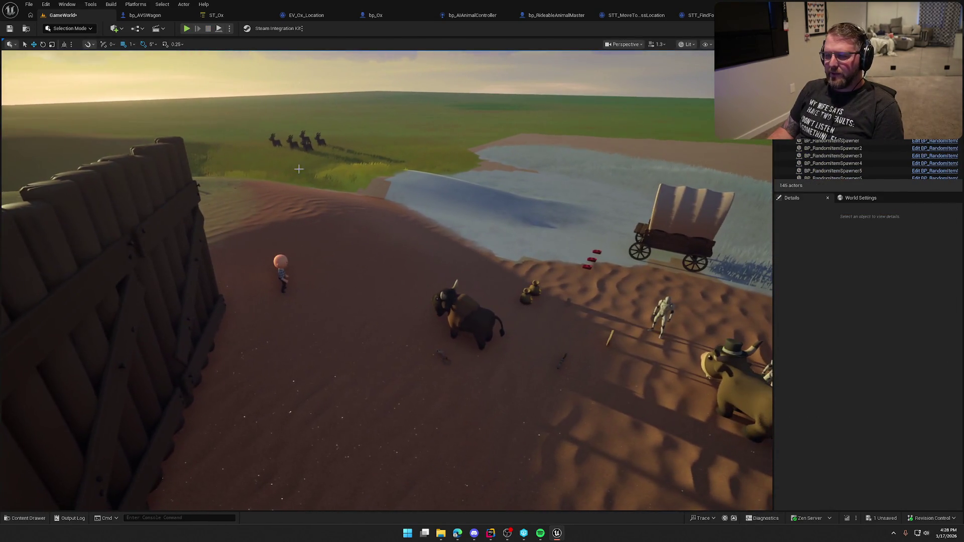
pyautogui.moveTo(429, 270); pyautogui.dragTo(499, 466)
pyautogui.click(492, 533)
# Step: Scroll through Animal.h and RidableAnimal.cpp to review the animal code
pyautogui.scroll(-10, 482, 415)
pyautogui.scroll(15, 629, 334)
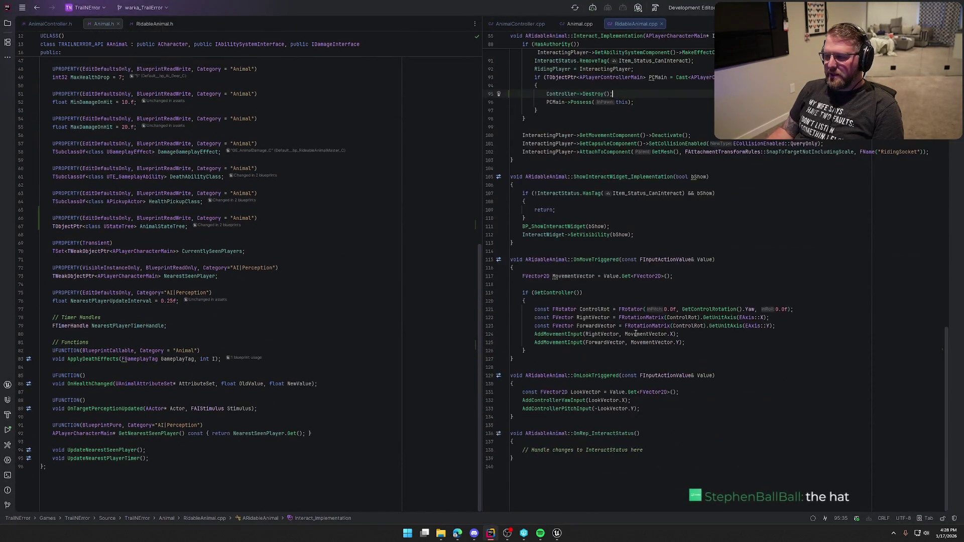
pyautogui.scroll(15, 363, 313)
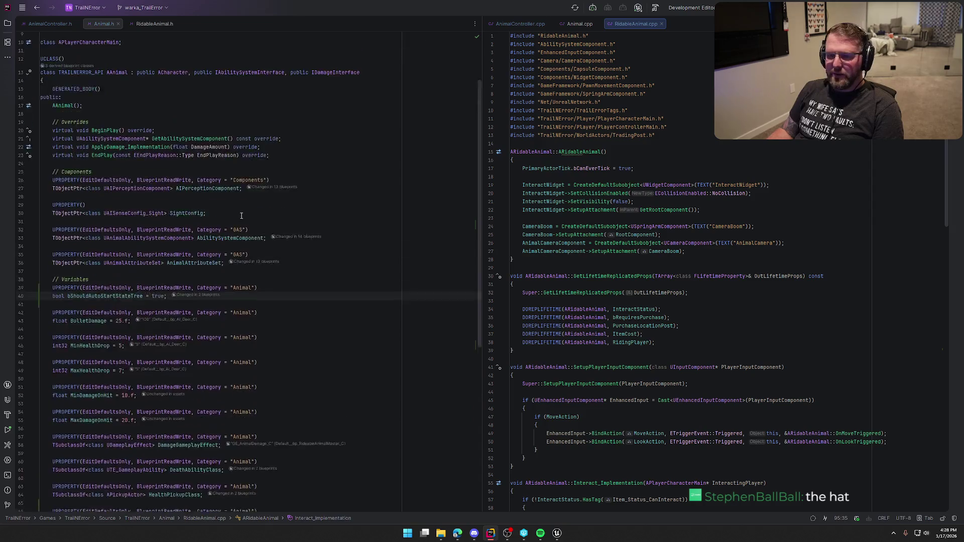
# Step: In the Solution tree, expand the UI, Subsystems, Abilities, Components and GameObjects source folders
pyautogui.click(8, 23)
pyautogui.scroll(-10, 105, 265)
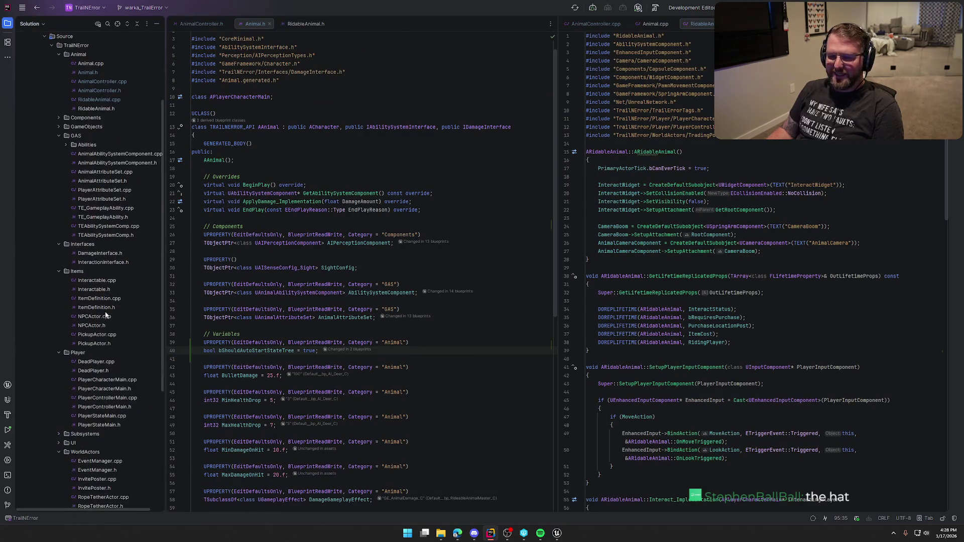
pyautogui.click(58, 253)
pyautogui.click(59, 244)
pyautogui.scroll(6, 71, 203)
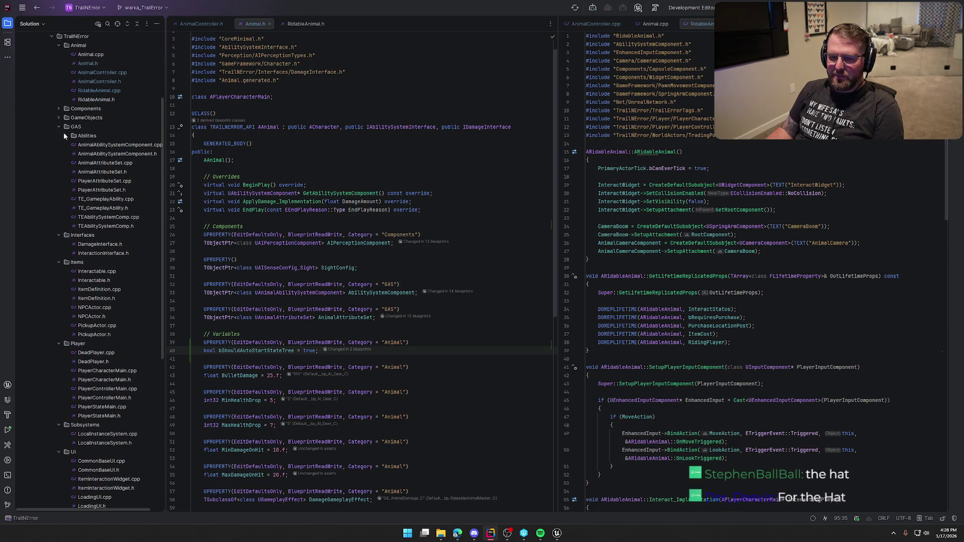
pyautogui.click(66, 135)
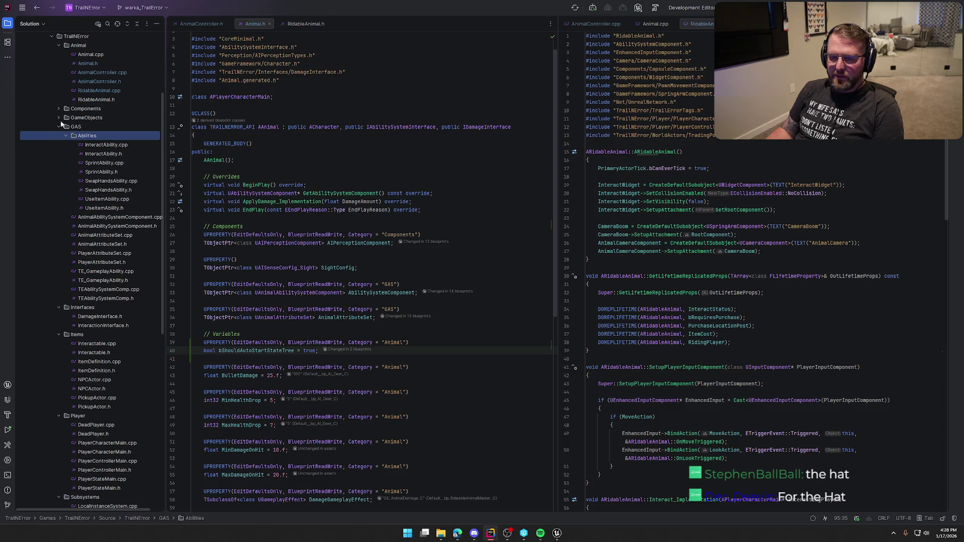
pyautogui.click(59, 117)
pyautogui.click(57, 108)
pyautogui.scroll(3, 58, 121)
pyautogui.scroll(-10, 133, 242)
pyautogui.scroll(-8, 133, 258)
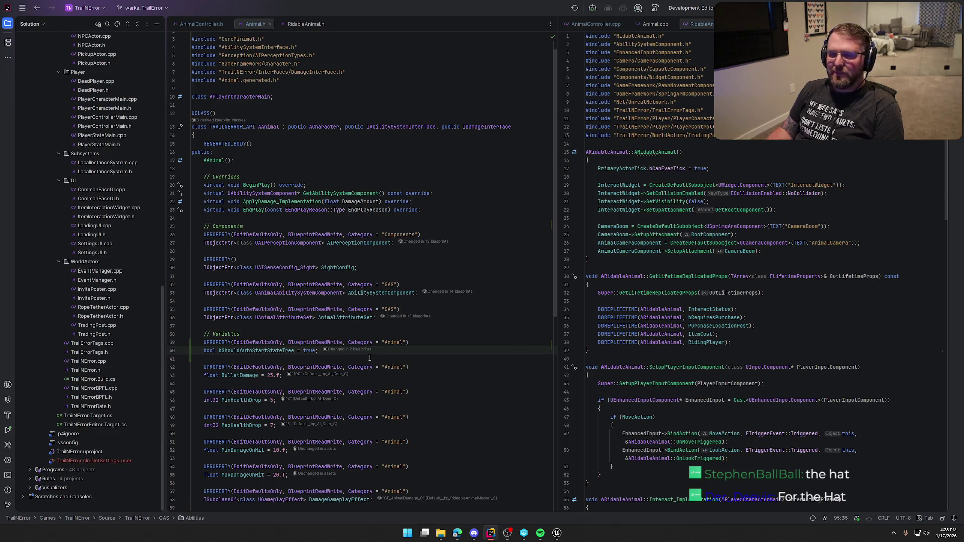
pyautogui.hotkey('alt', 'Tab')
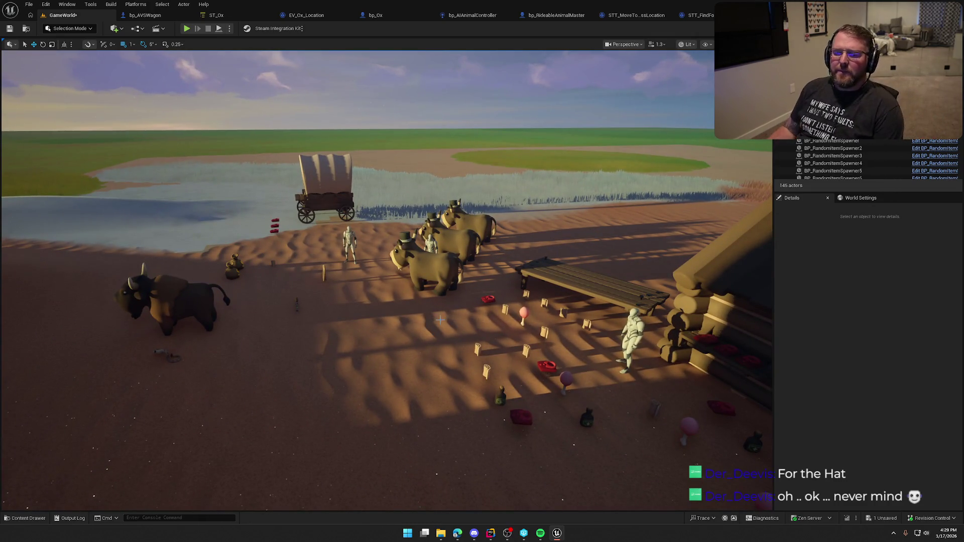
pyautogui.click(186, 28)
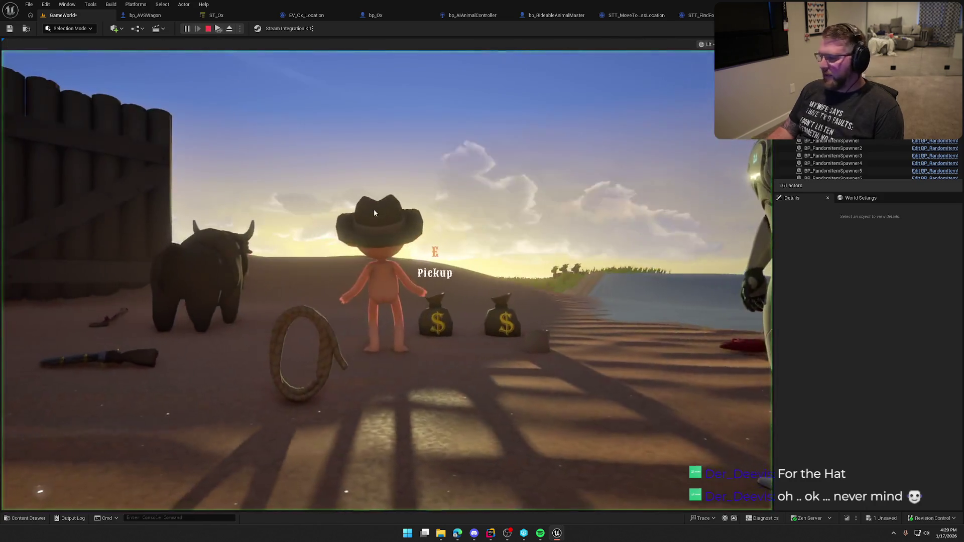
pyautogui.press('super')
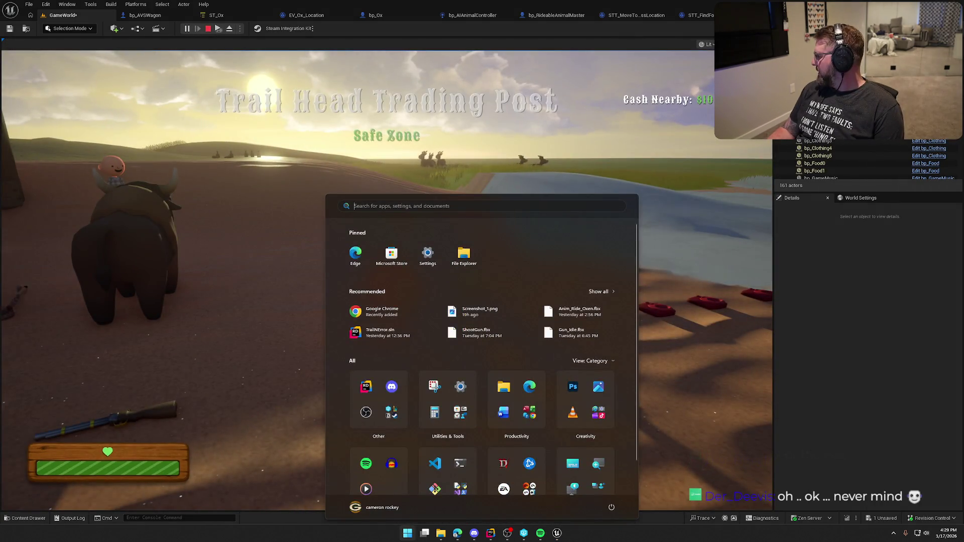
pyautogui.click(269, 125)
pyautogui.press('w')
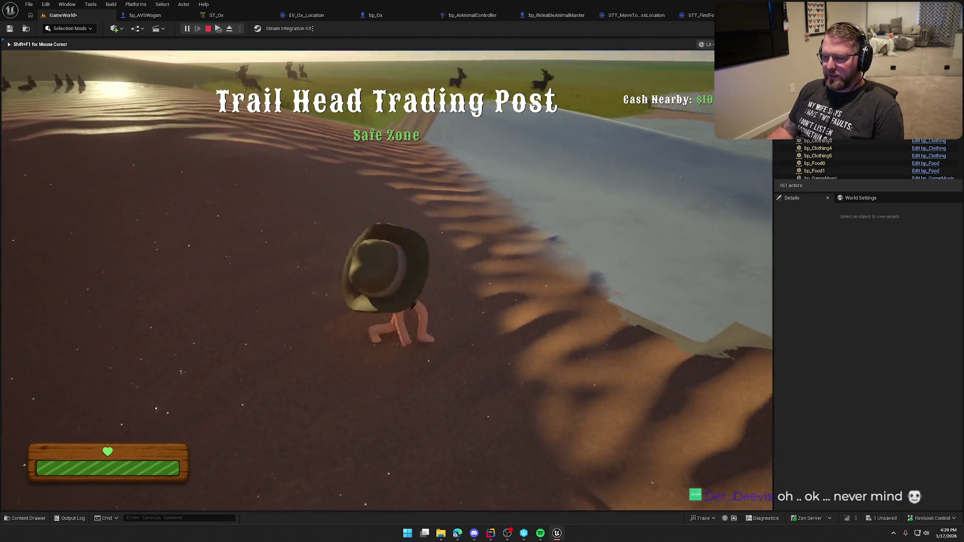
pyautogui.press('shift')
pyautogui.press('w')
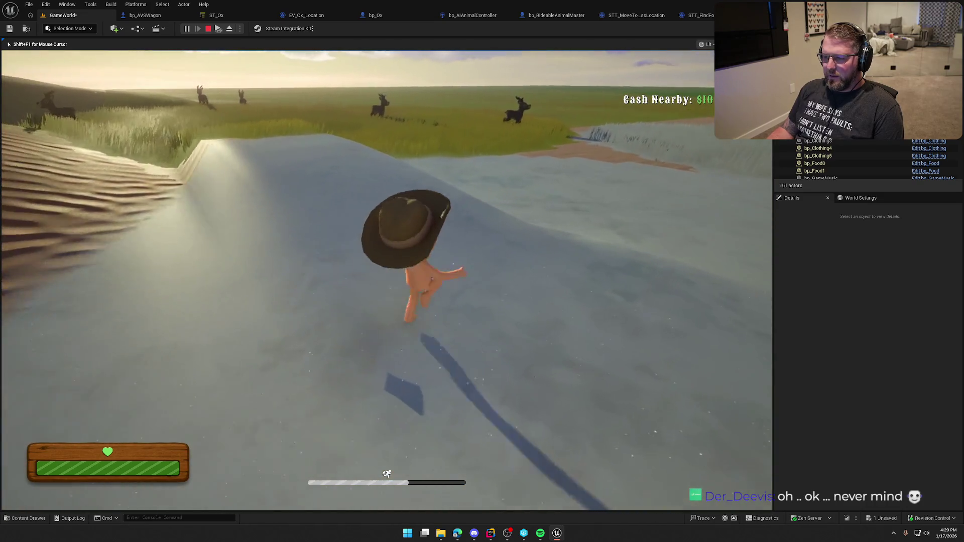
pyautogui.press('w')
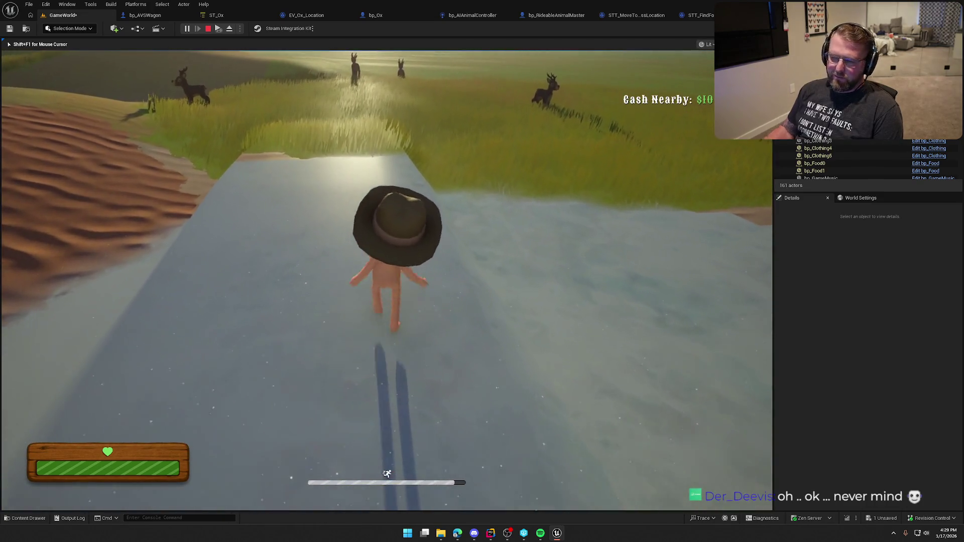
pyautogui.press('w')
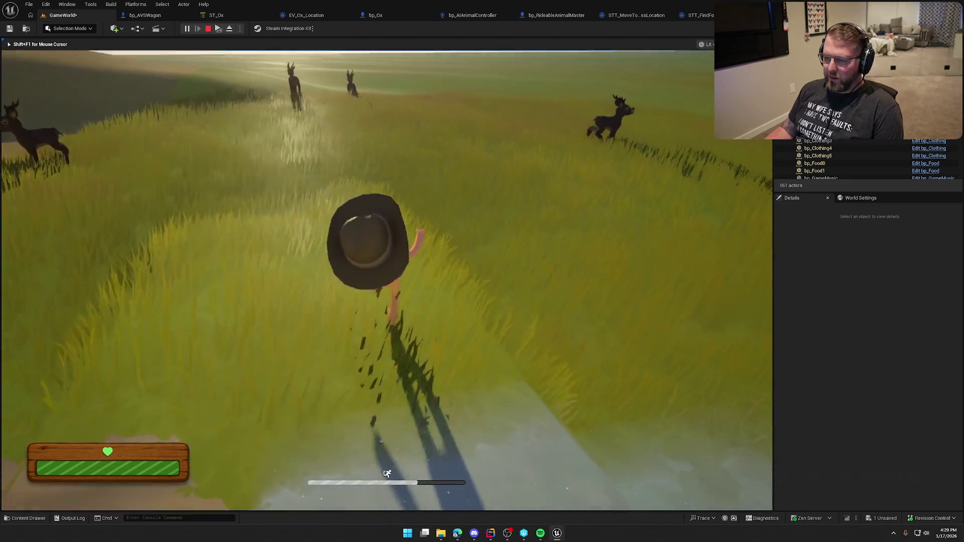
pyautogui.press('w')
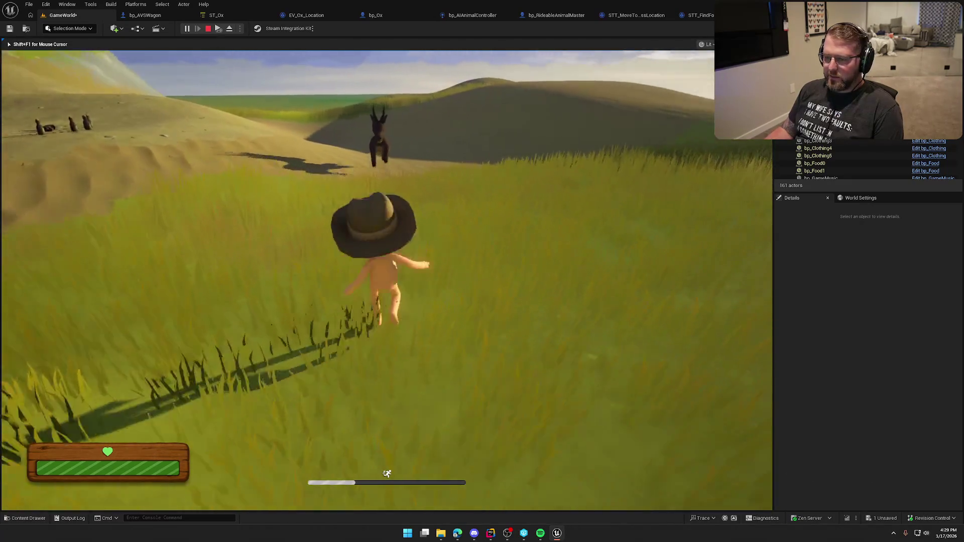
pyautogui.press('w')
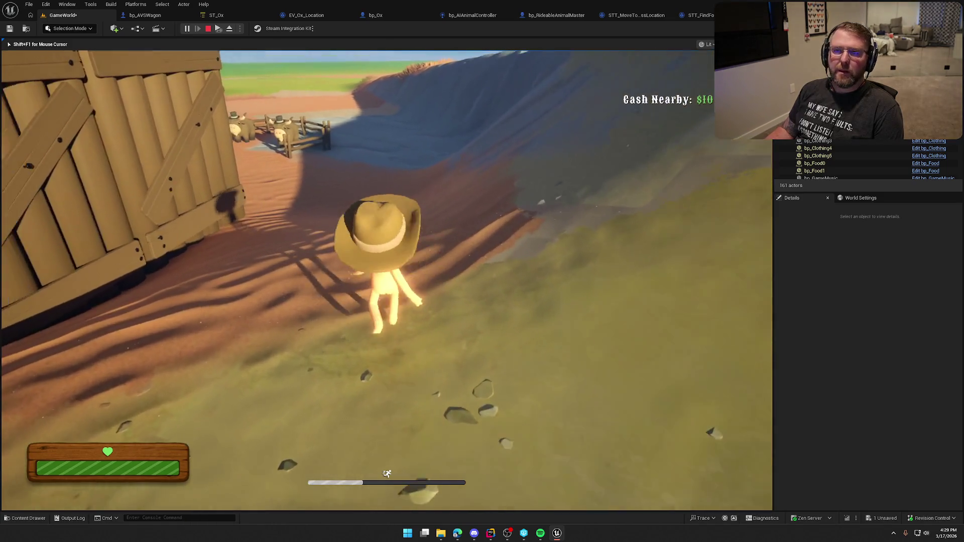
pyautogui.press('w')
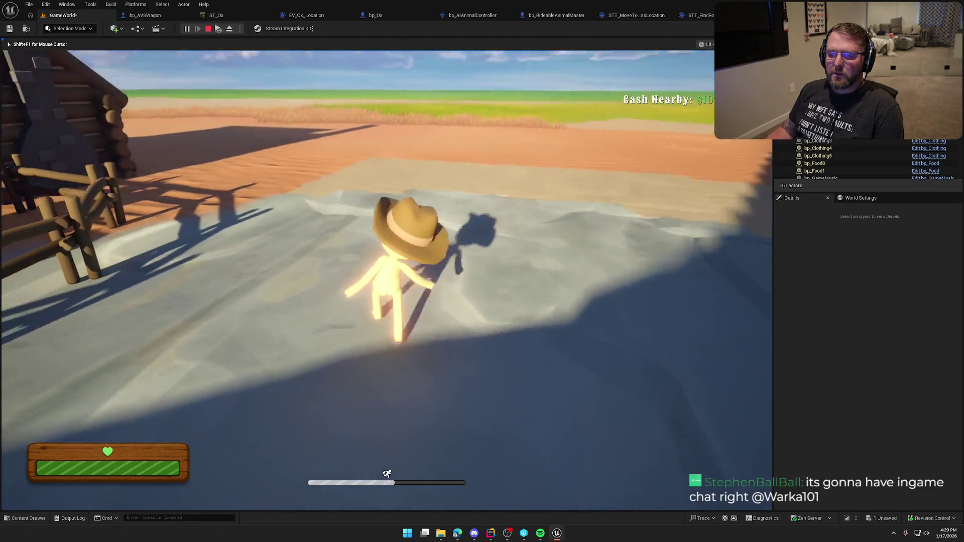
pyautogui.press('w')
pyautogui.press('w')
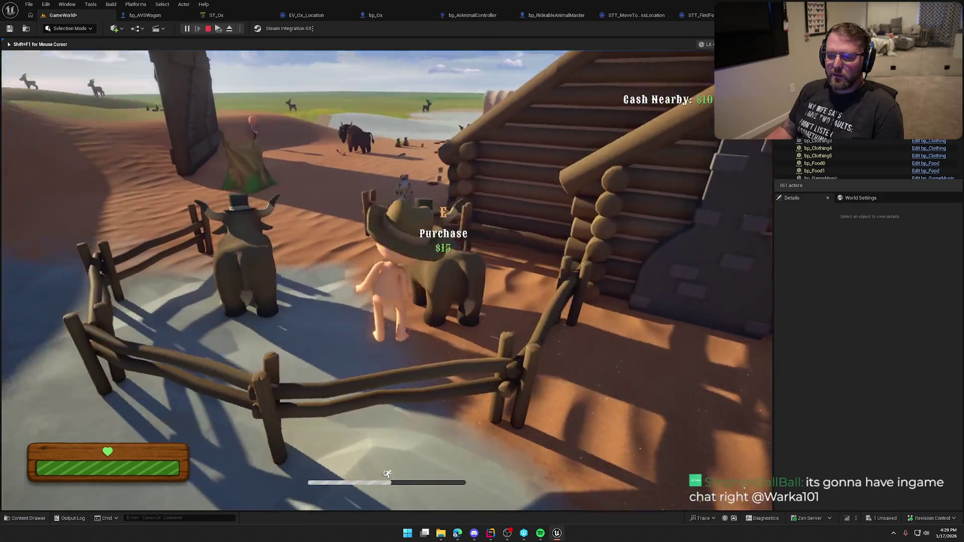
pyautogui.press('w')
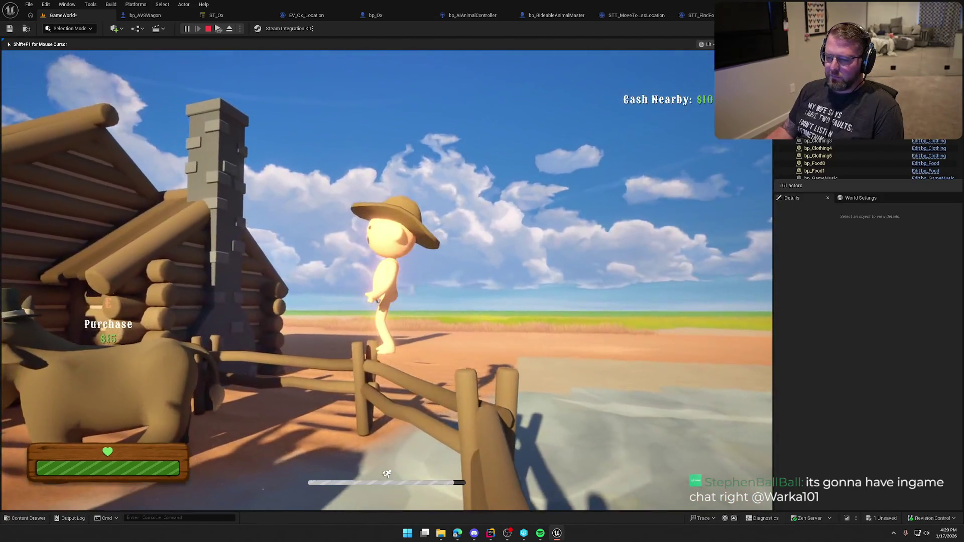
pyautogui.press('w')
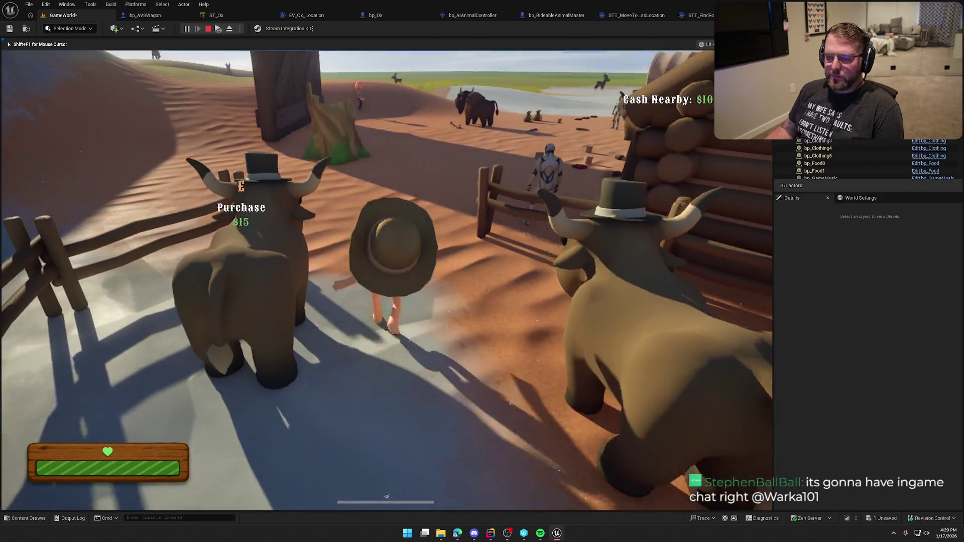
pyautogui.press('shift')
pyautogui.press('w')
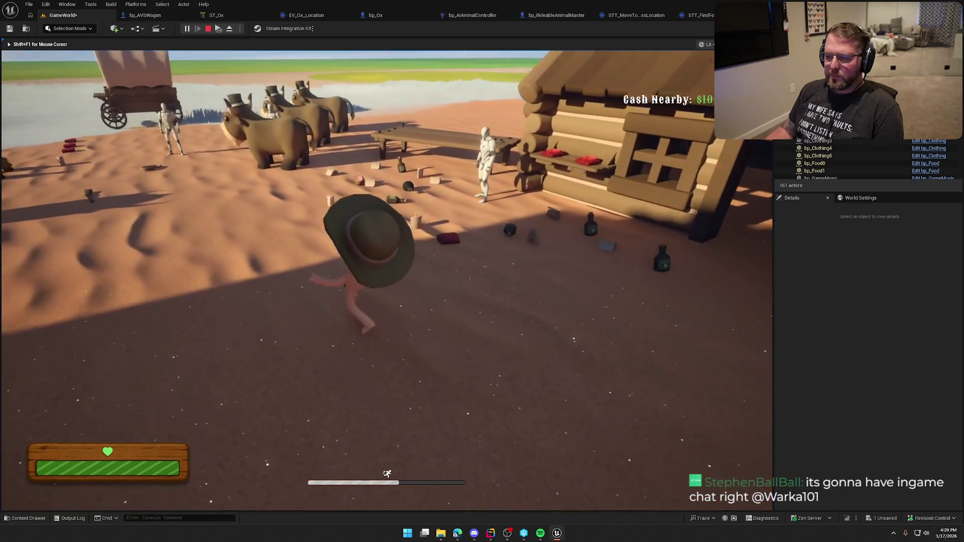
pyautogui.press('Escape')
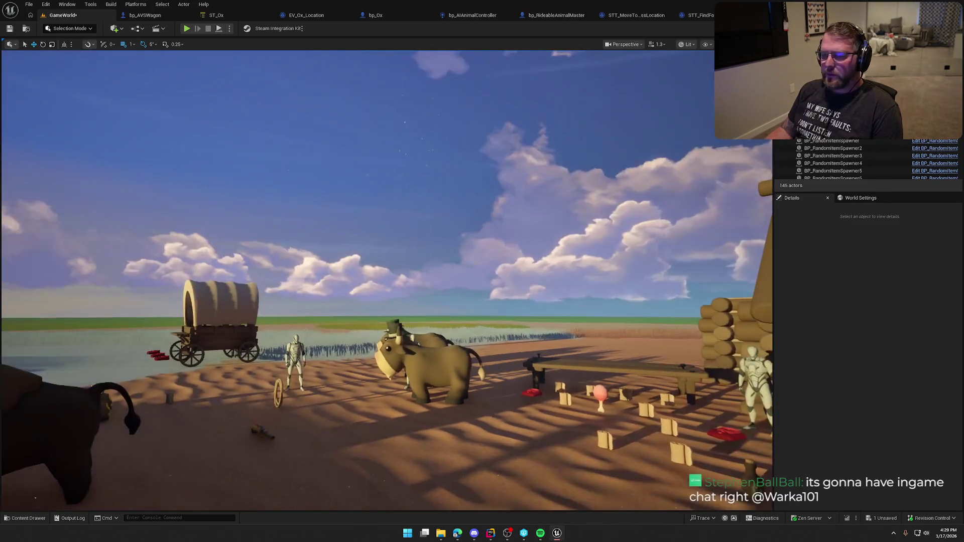
# Step: Fly the camera around the ox herd and up to a high overview of the camp
pyautogui.click(400, 132)
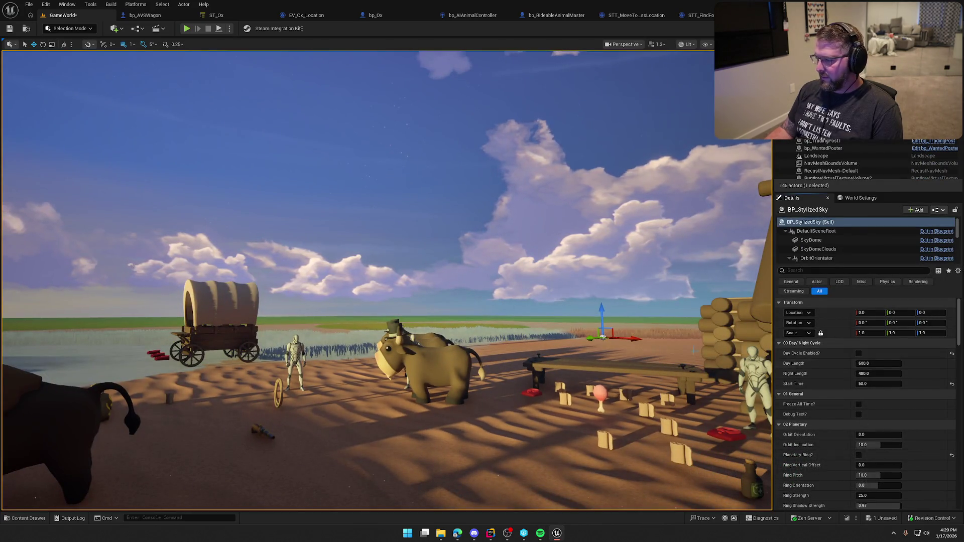
pyautogui.press('Escape')
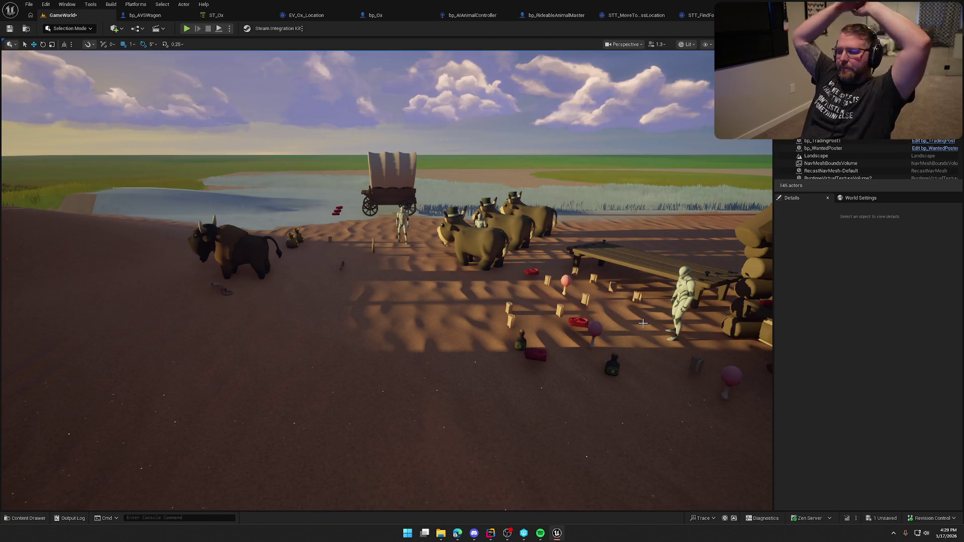
pyautogui.moveTo(511, 302); pyautogui.dragTo(509, 299)
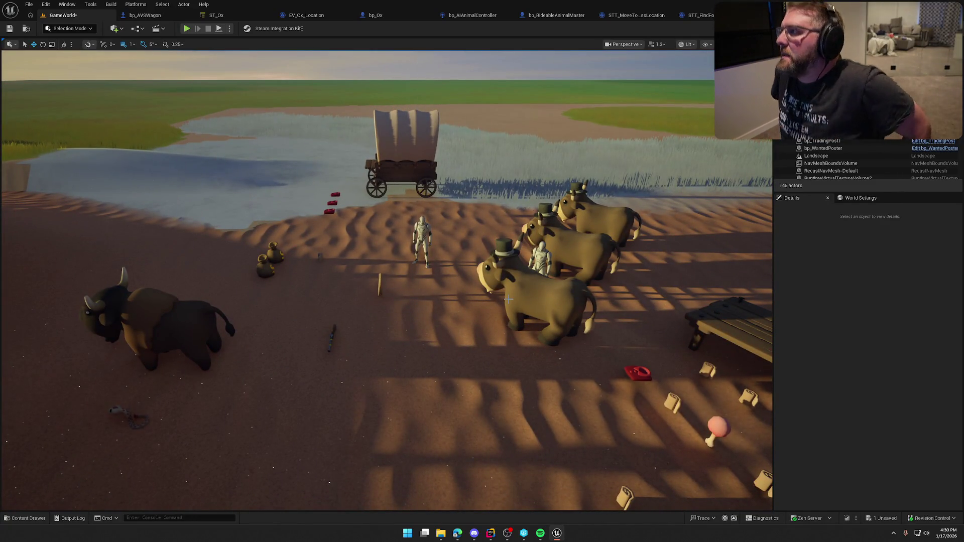
pyautogui.moveTo(493, 291); pyautogui.dragTo(493, 291)
pyautogui.moveTo(547, 207); pyautogui.dragTo(547, 208)
pyautogui.moveTo(463, 262); pyautogui.dragTo(459, 253)
# Step: Bring the view in close behind the bald NPC beside the wooden fence
pyautogui.moveTo(396, 277)
pyautogui.mouseDown()
pyautogui.moveTo(430, 291)
pyautogui.moveTo(439, 276)
pyautogui.mouseUp()
pyautogui.scroll(-1, 439, 276)
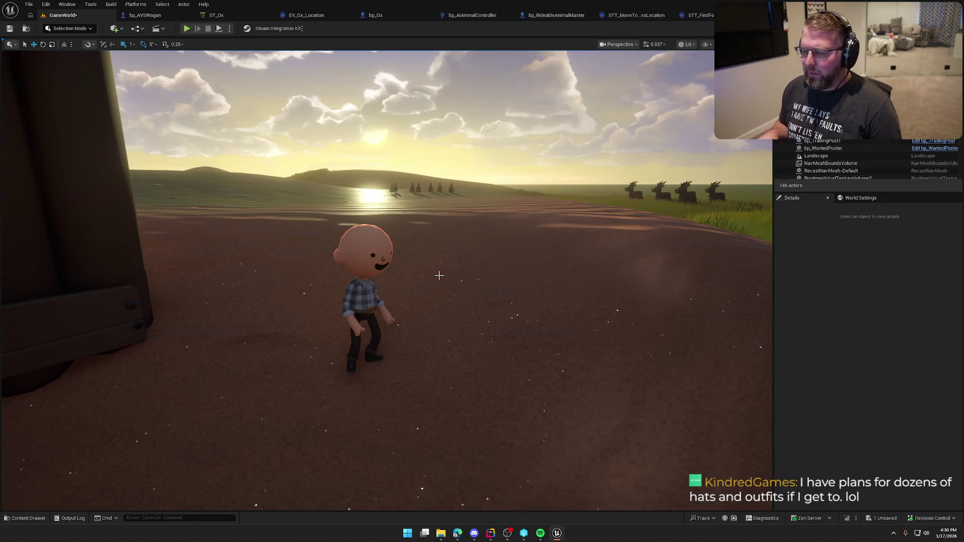
pyautogui.moveTo(317, 288); pyautogui.dragTo(317, 288)
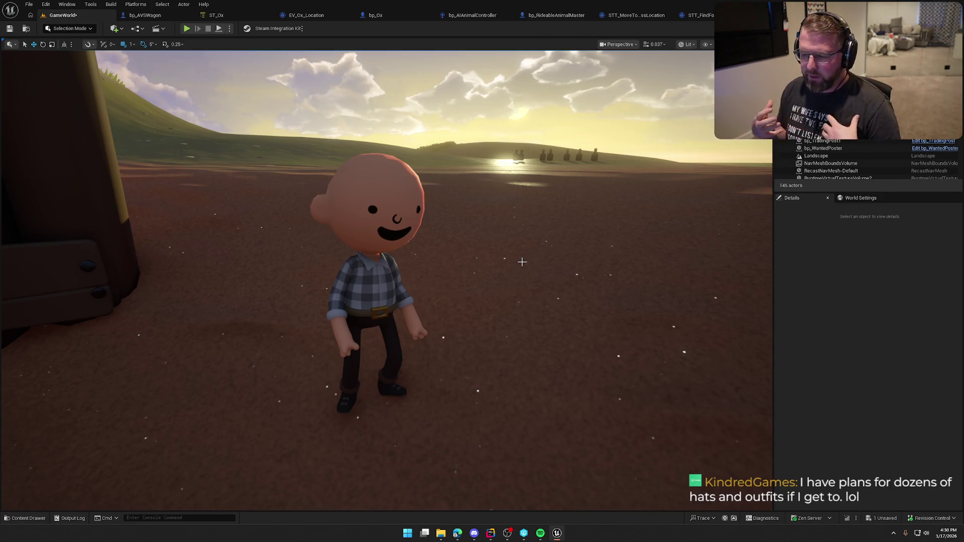
pyautogui.press('w')
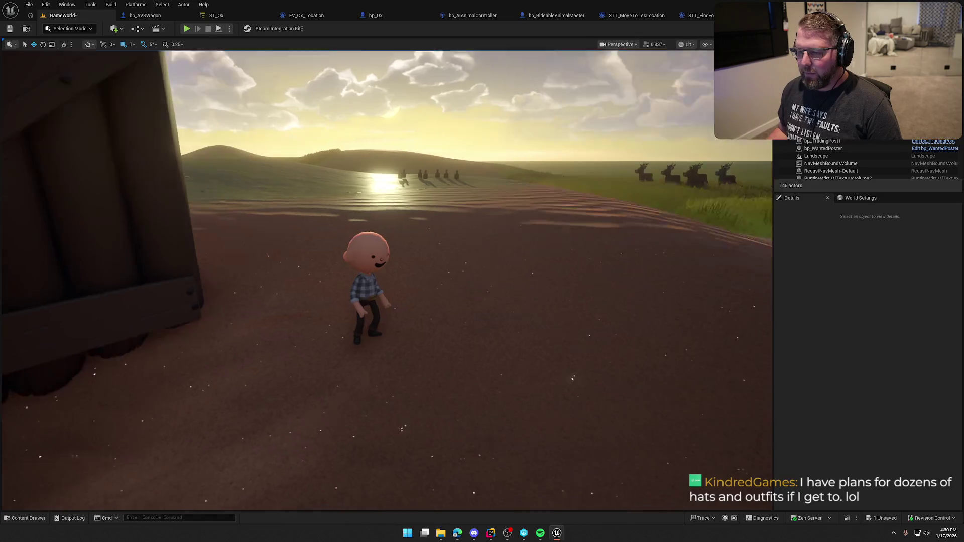
pyautogui.press('w')
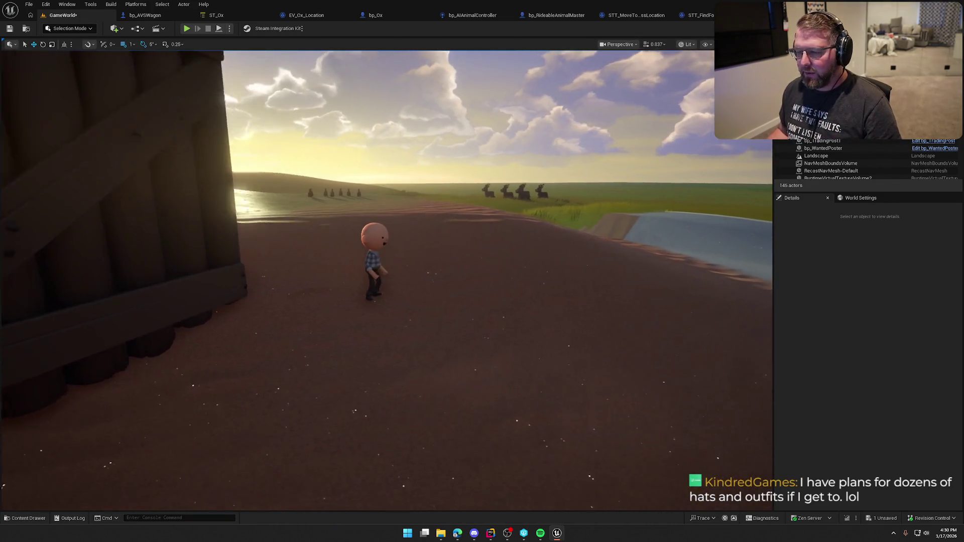
pyautogui.scroll(5, 518, 262)
pyautogui.scroll(-5, 386, 271)
pyautogui.hotkey('shift', 'F1')
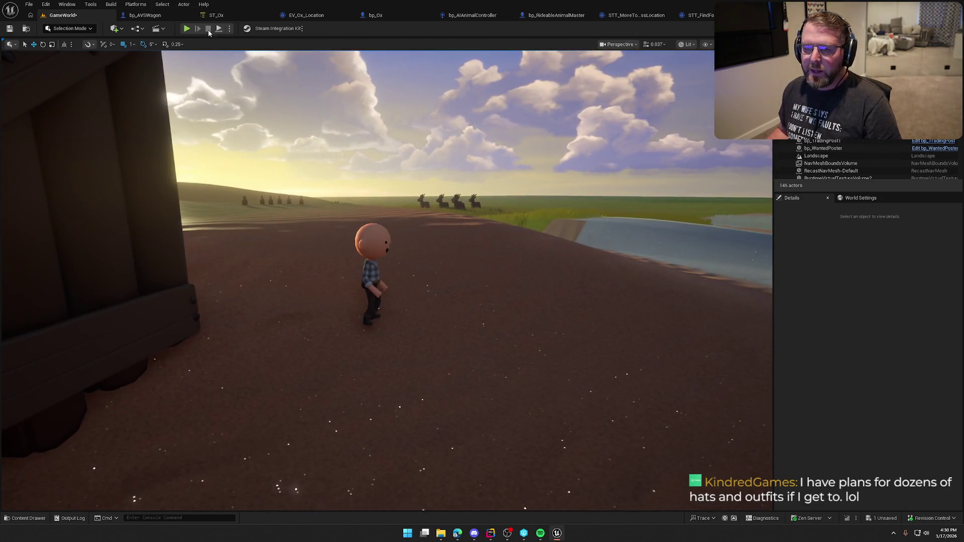
pyautogui.click(186, 29)
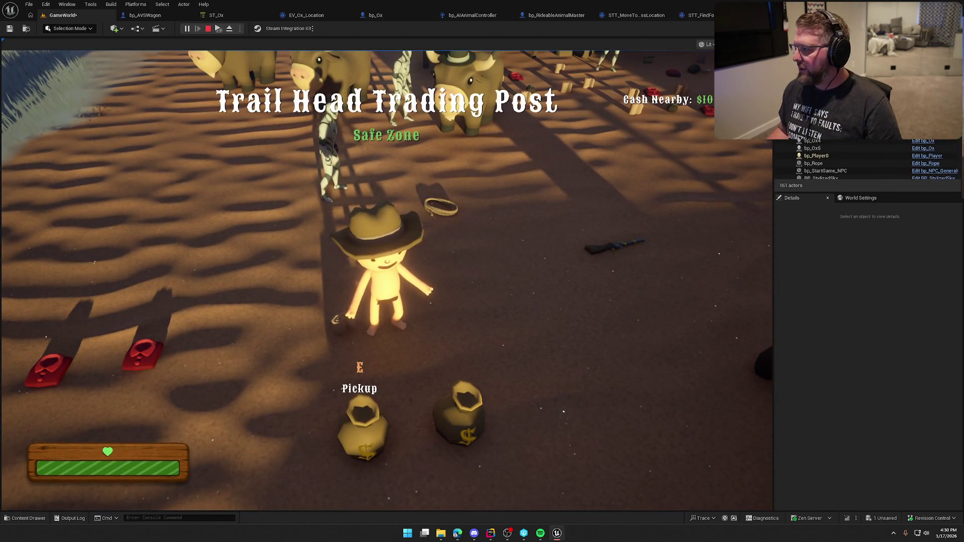
# Step: Set Net Mode to Play As Listen Server, test with two players, then stop
pyautogui.press('Escape')
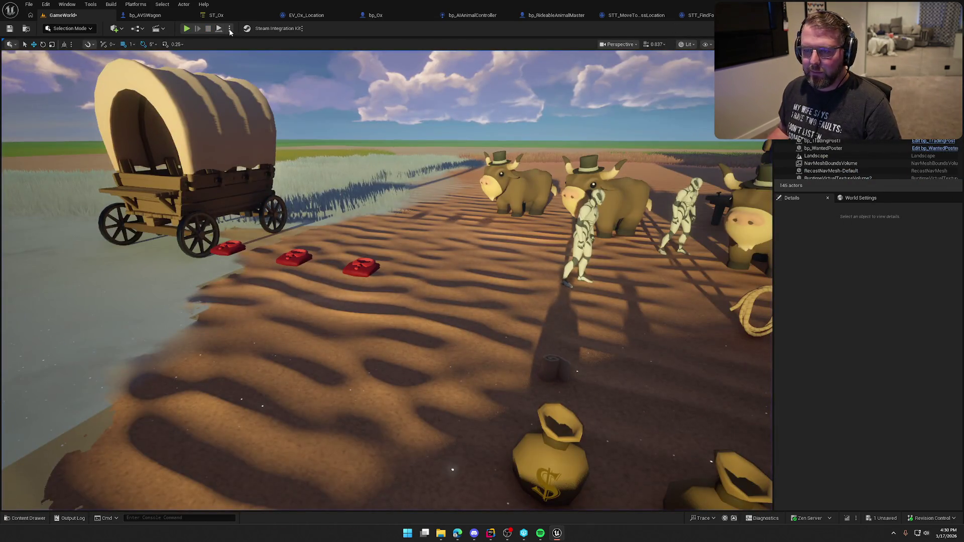
pyautogui.click(229, 29)
pyautogui.click(364, 192)
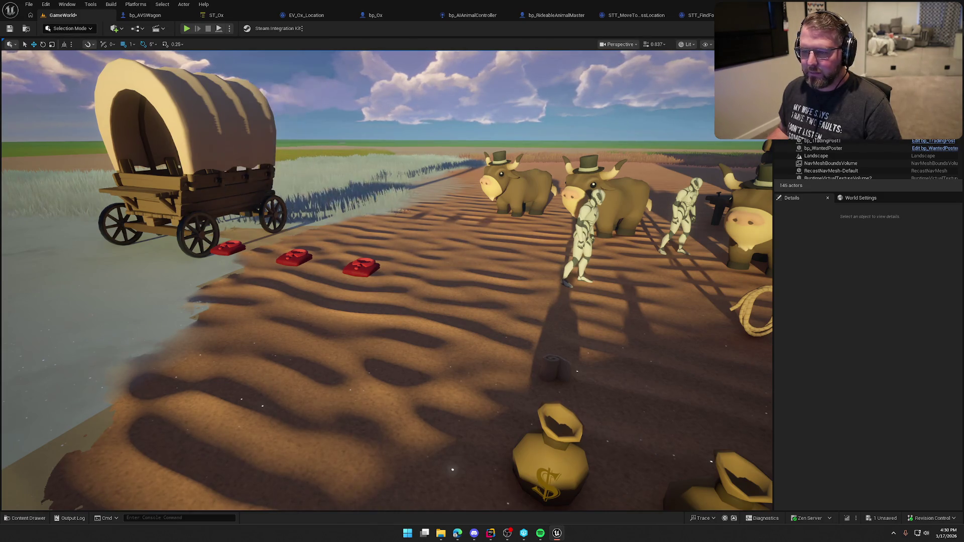
pyautogui.hotkey('alt', 'p')
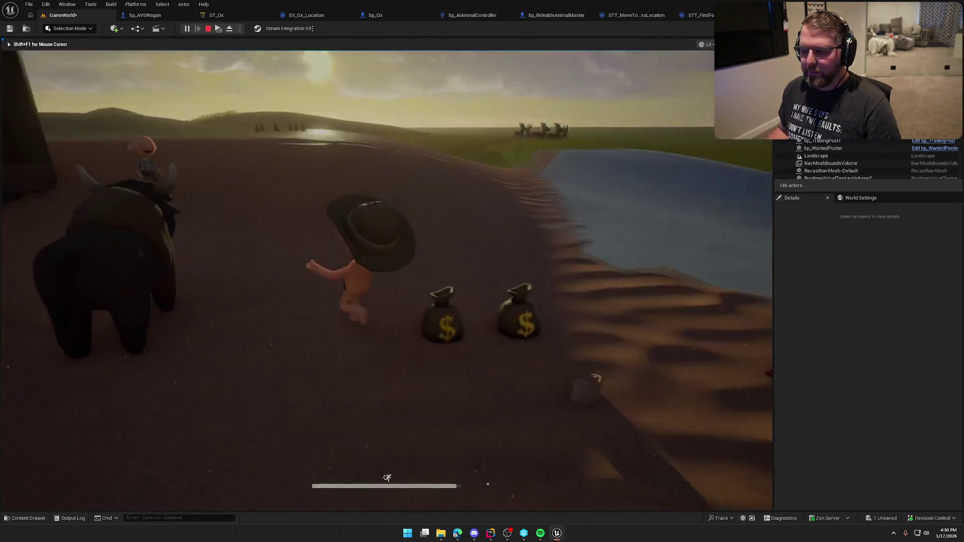
pyautogui.press('super')
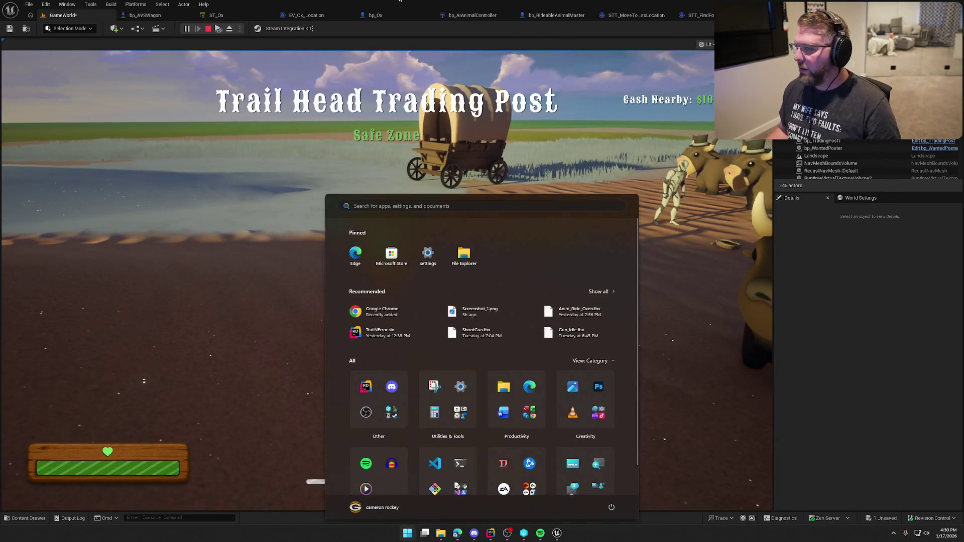
pyautogui.click(651, 169)
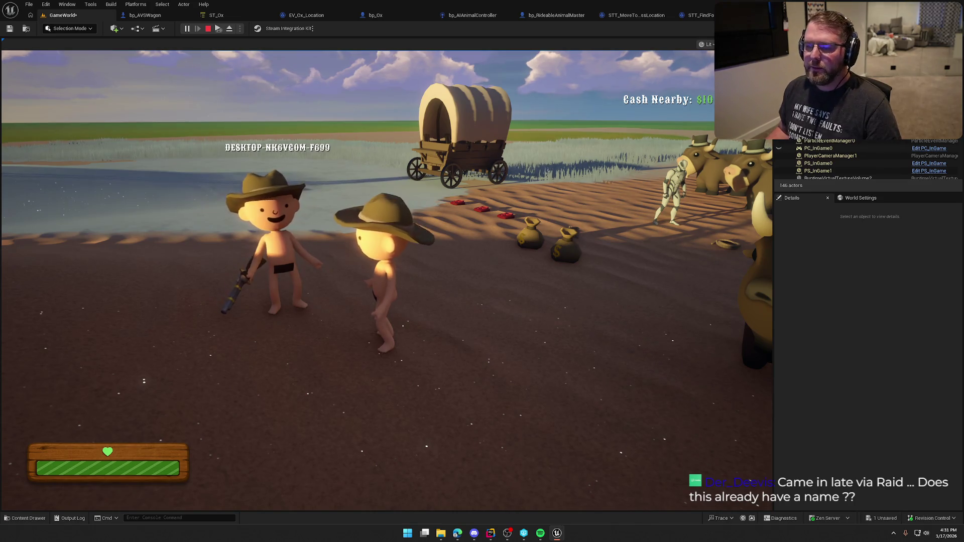
pyautogui.press('Escape')
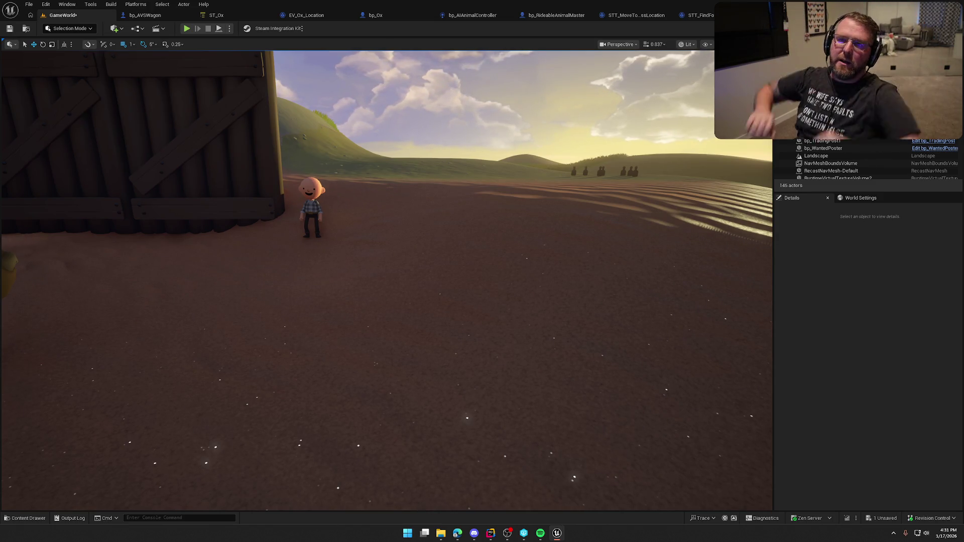
# Step: Load MainMenu from Content > Maps, answer the save prompt, and play the Trail & Error menu
pyautogui.hotkey('ctrl', 'space')
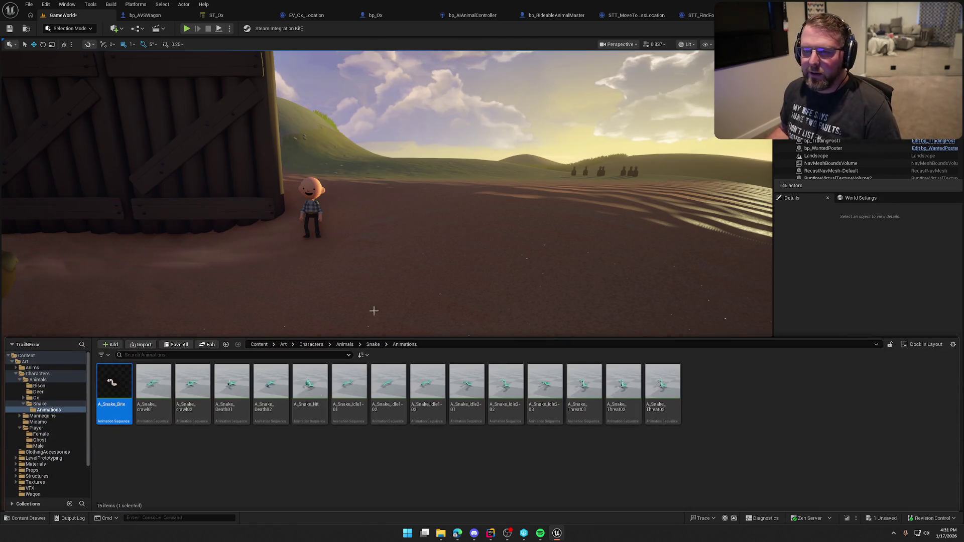
pyautogui.click(17, 374)
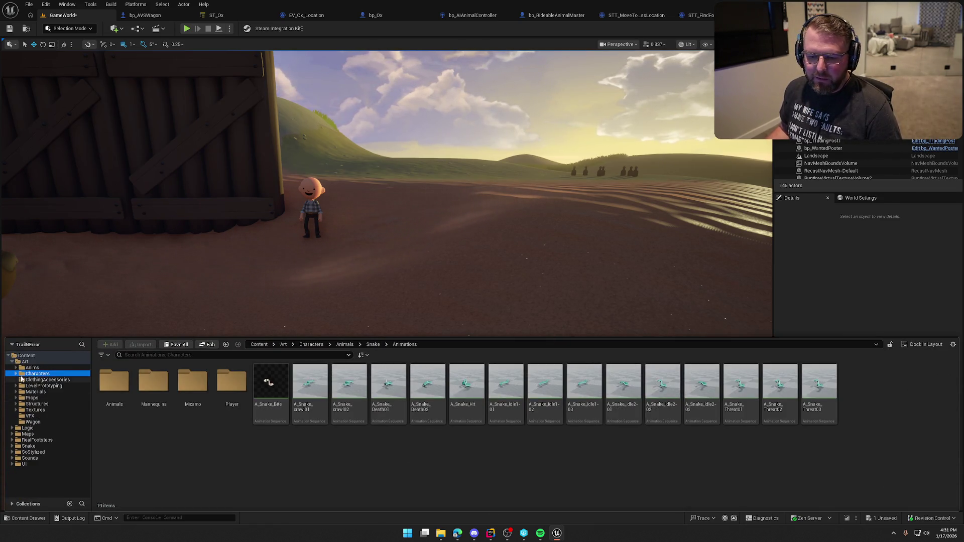
pyautogui.keyDown('ctrl'); pyautogui.click(24, 362); pyautogui.keyUp('ctrl')
pyautogui.click(28, 373)
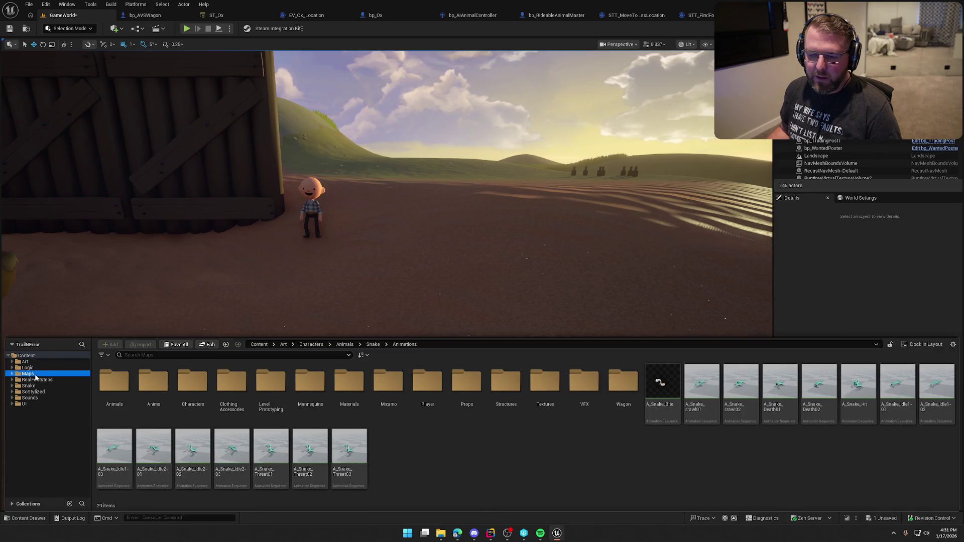
pyautogui.doubleClick(193, 386)
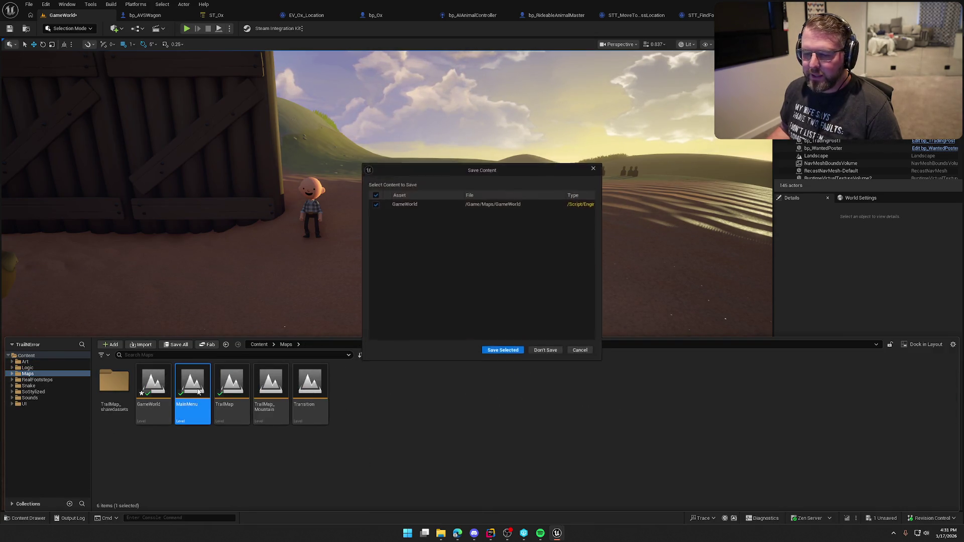
pyautogui.click(517, 350)
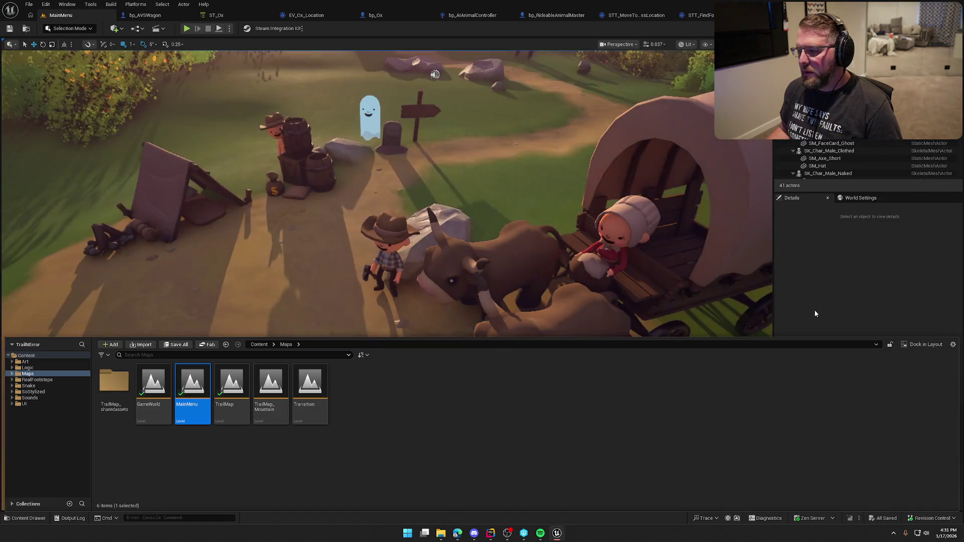
pyautogui.hotkey('alt', 'p')
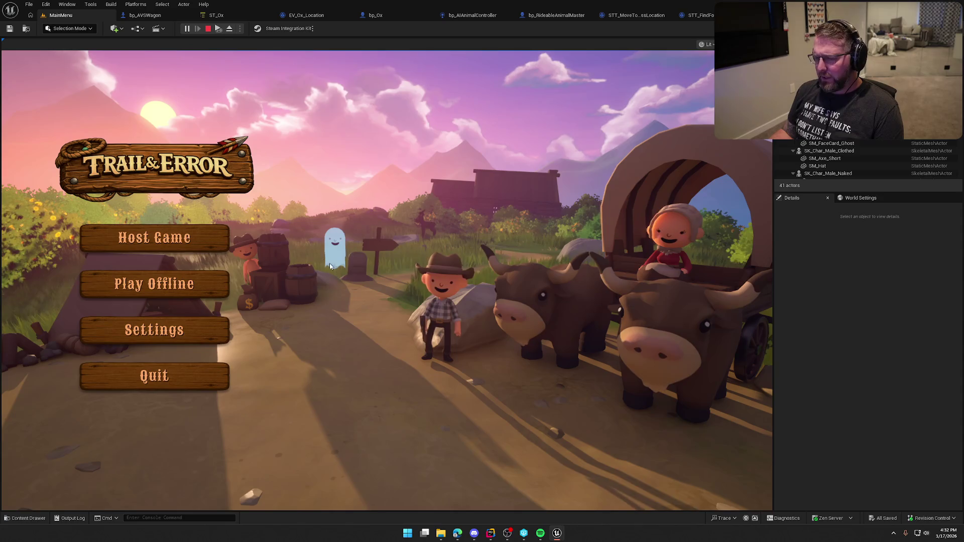
# Step: Stop the main menu session, reload the GameWorld level and start playing it
pyautogui.press('Escape')
pyautogui.hotkey('ctrl', 'space')
pyautogui.press('Left')
pyautogui.press('Return')
pyautogui.hotkey('alt', 'p')
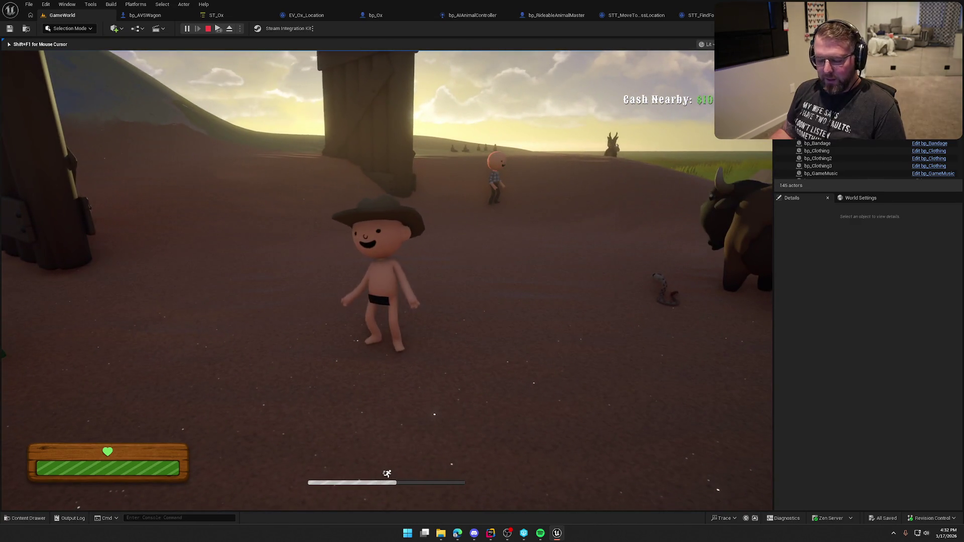
# Step: Walk the character past the ox and river to the lasso pickup
pyautogui.press('super')
pyautogui.click(727, 266)
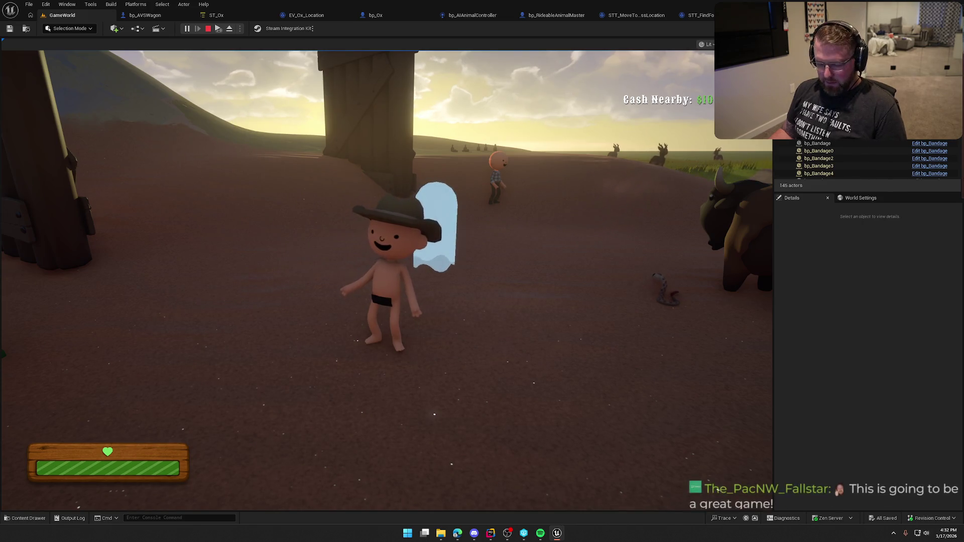
pyautogui.press('super')
pyautogui.click(387, 251)
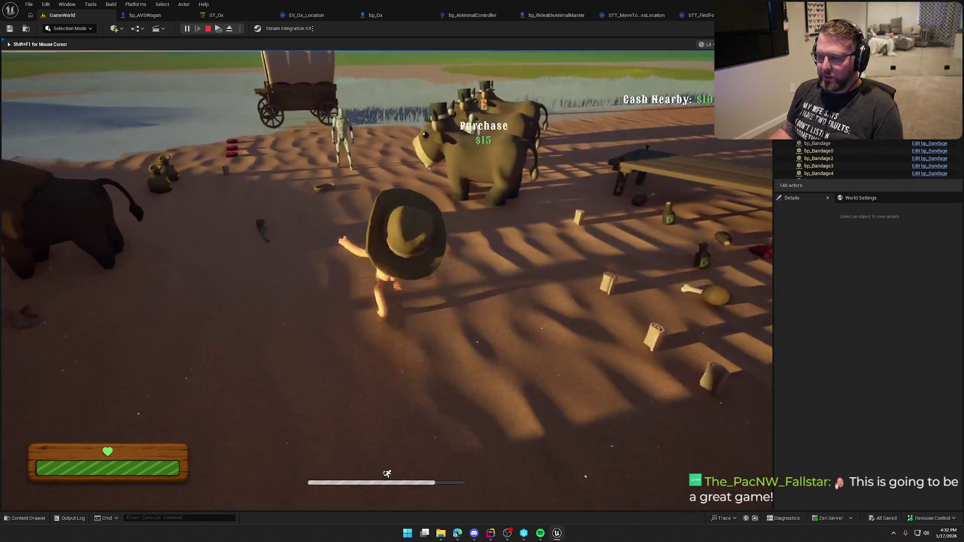
pyautogui.press('w')
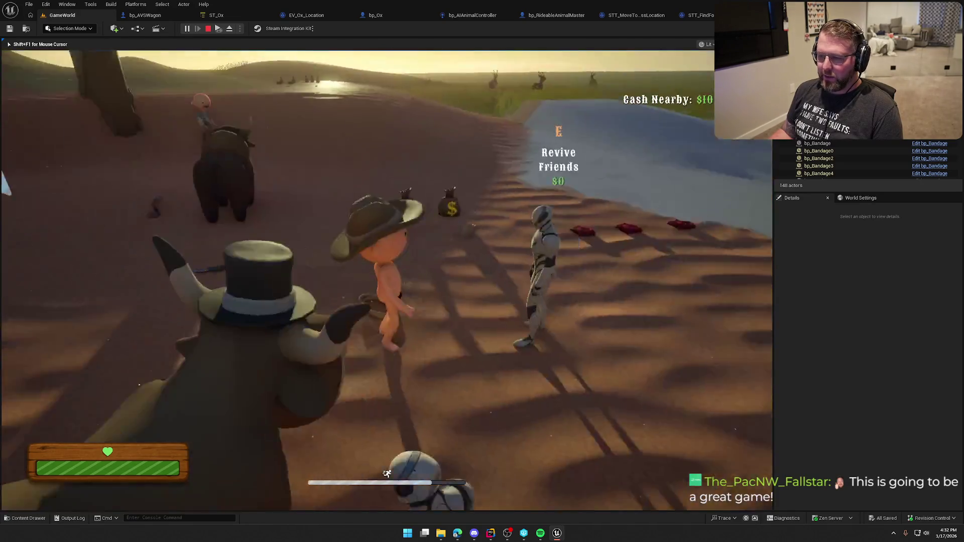
pyautogui.press('w')
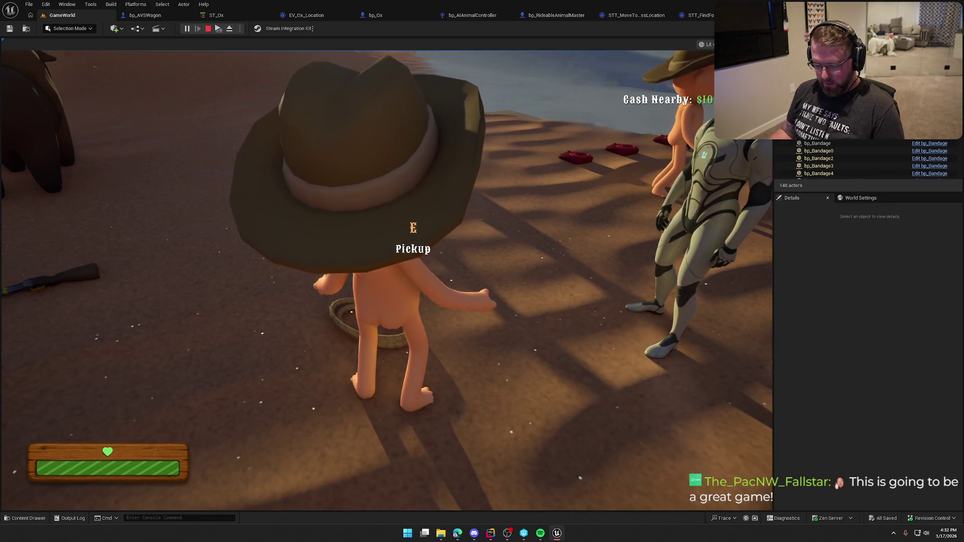
pyautogui.hotkey('alt', 'Tab')
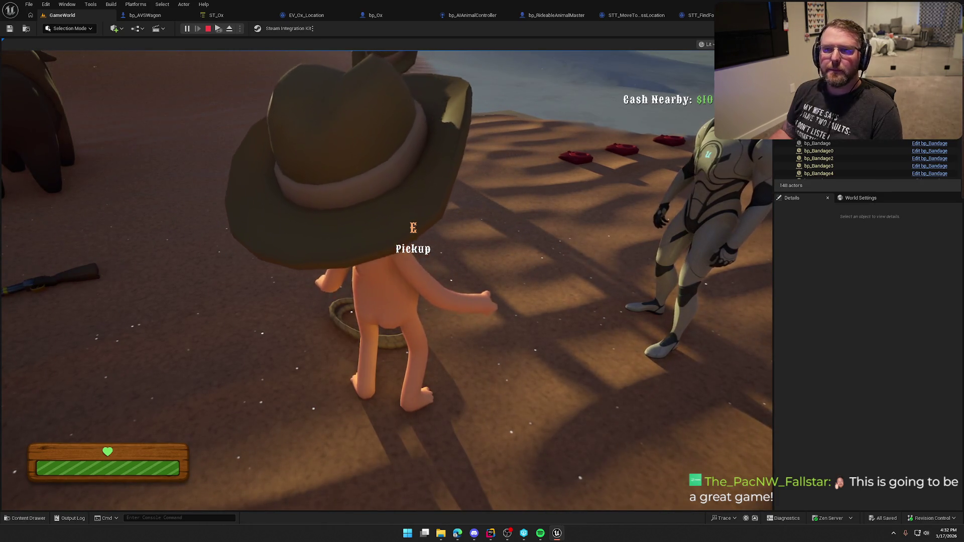
# Step: End the play session and fly over the riverbank to the oxen, wagon and trading table
pyautogui.press('Escape')
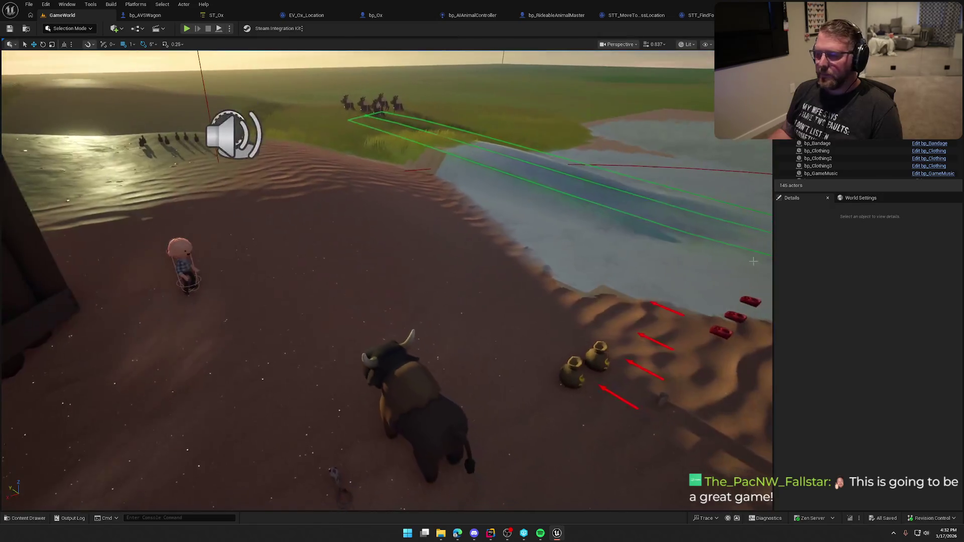
pyautogui.moveTo(753, 261); pyautogui.dragTo(738, 251)
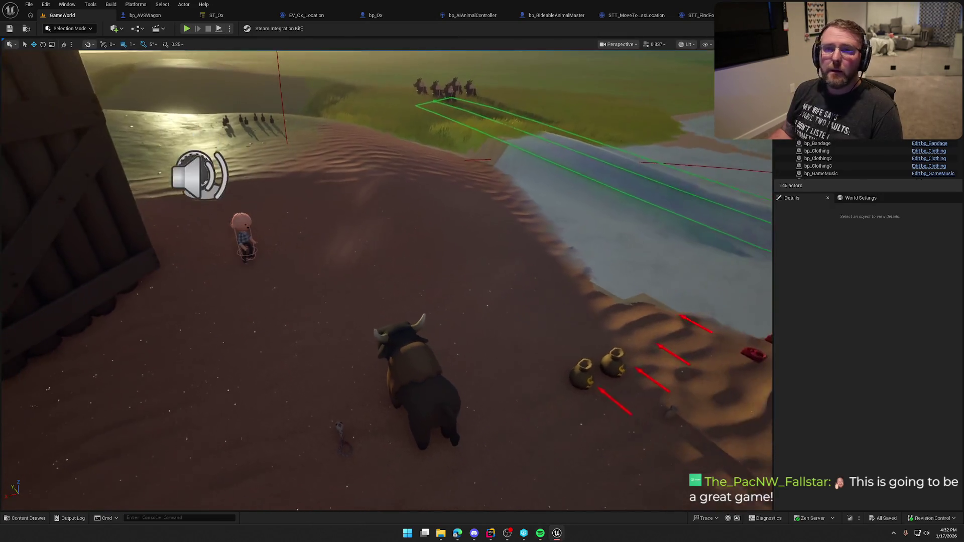
pyautogui.moveTo(614, 290); pyautogui.dragTo(614, 290)
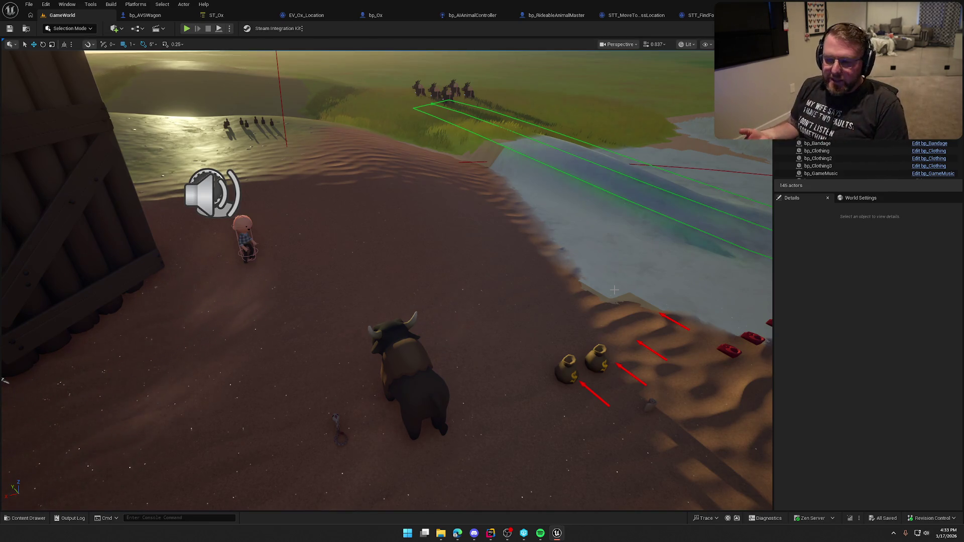
pyautogui.moveTo(565, 254); pyautogui.dragTo(540, 237)
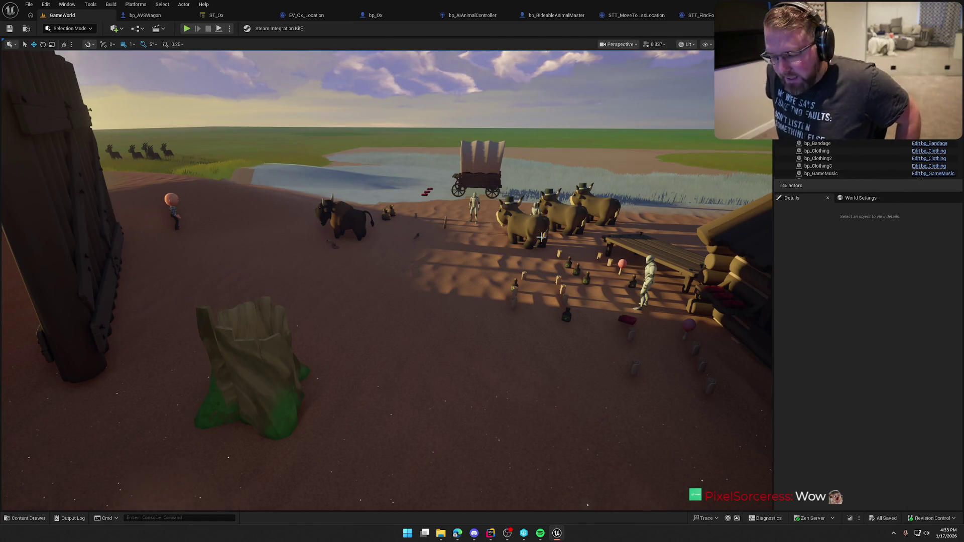
pyautogui.moveTo(540, 237)
pyautogui.mouseDown()
pyautogui.moveTo(568, 256)
pyautogui.moveTo(607, 258)
pyautogui.moveTo(590, 256)
pyautogui.mouseUp()
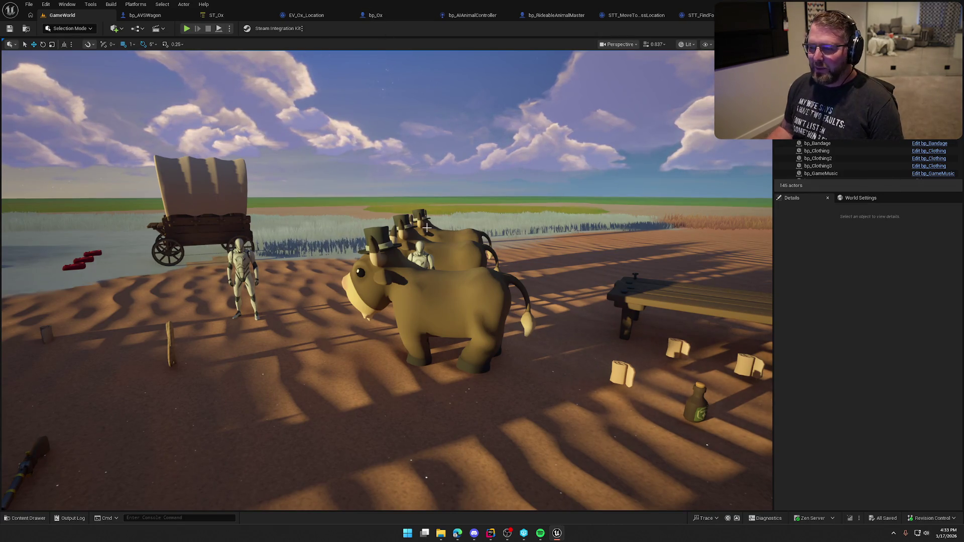
# Step: In bp_Ox, set the Hat mesh to SM_UnderwaterHat01, then to SM_Hat_01
pyautogui.click(385, 16)
pyautogui.click(34, 138)
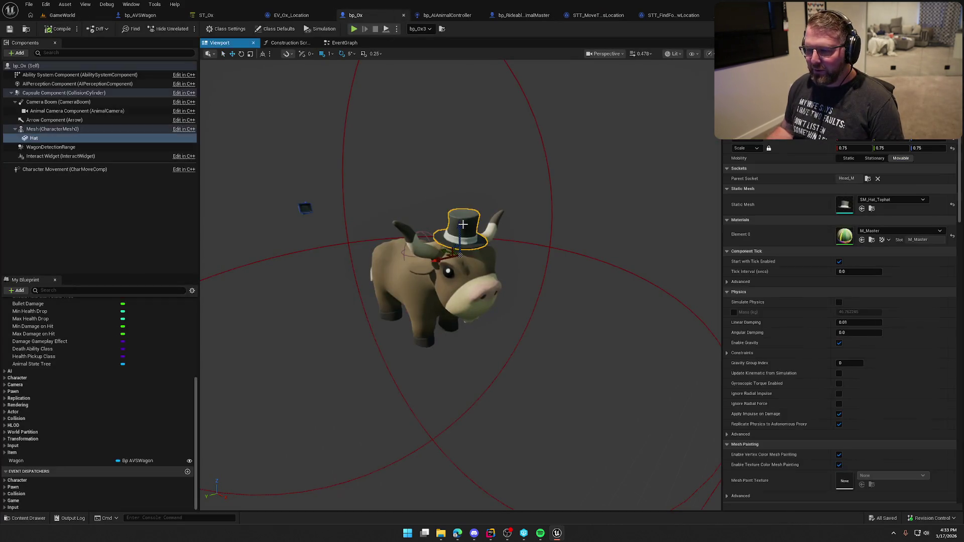
pyautogui.click(884, 201)
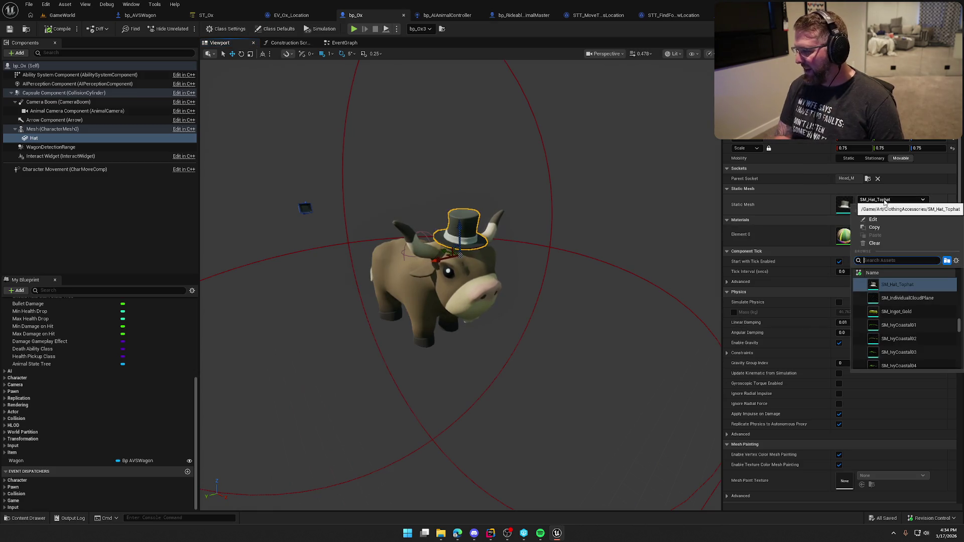
pyautogui.write('Hat')
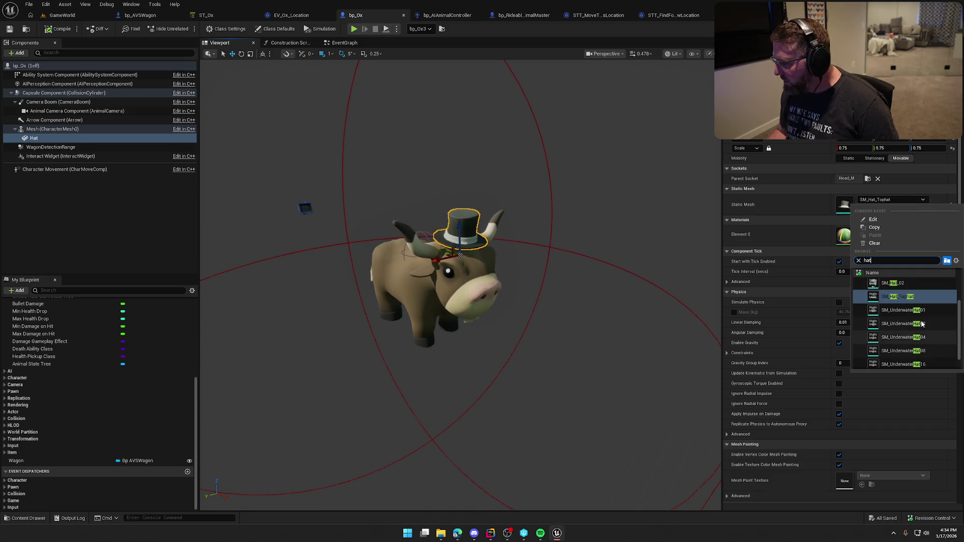
pyautogui.click(903, 310)
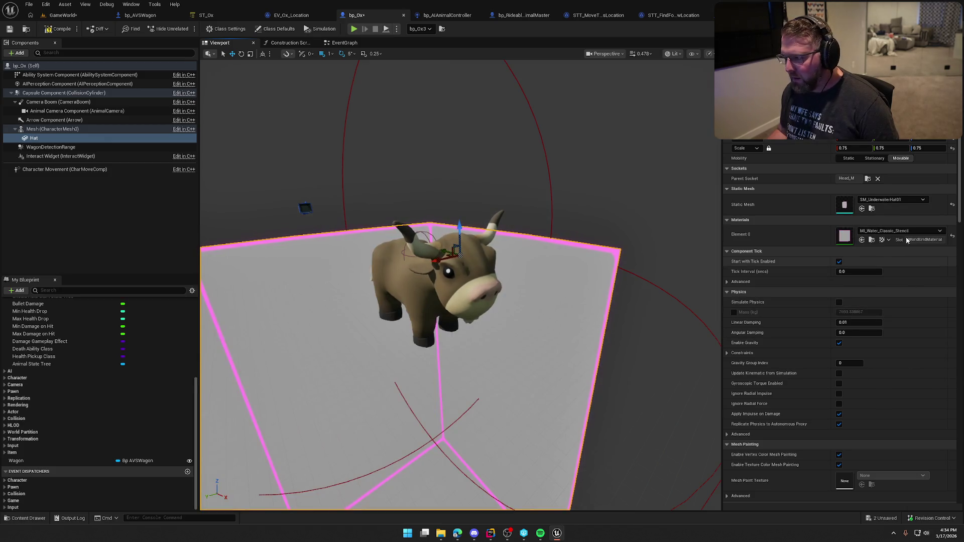
pyautogui.click(893, 201)
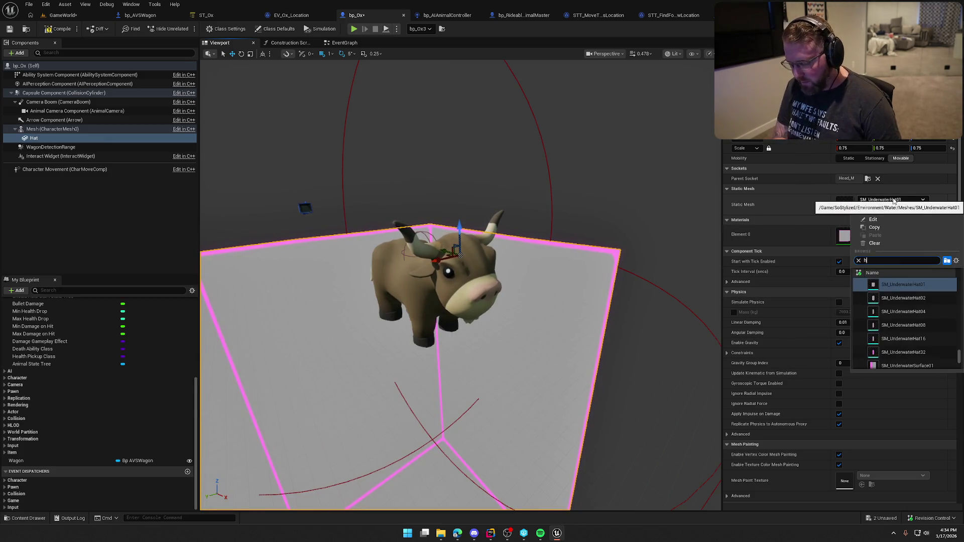
pyautogui.write('at')
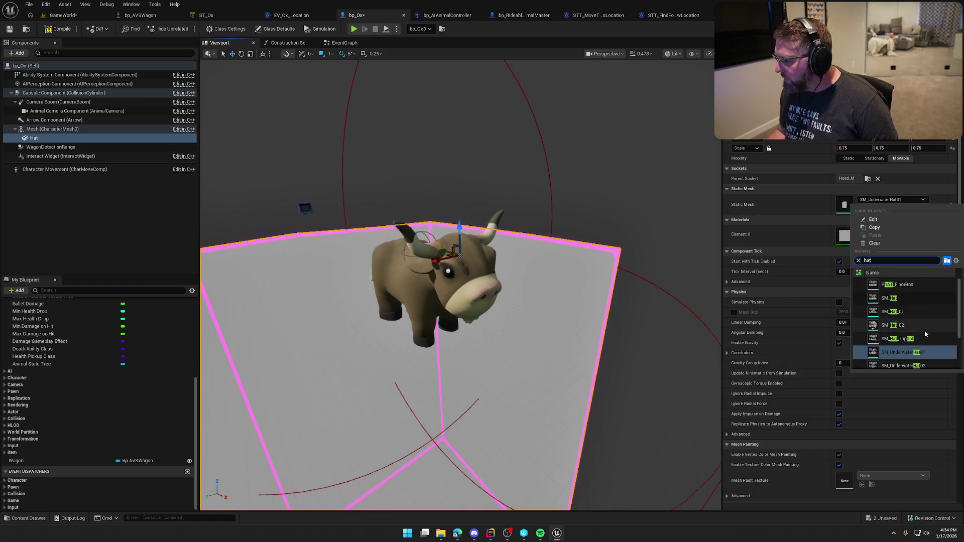
pyautogui.click(898, 310)
# Step: Swap the hat to SM_Hat_02, then search 'hat' and settle on SM_Hat_Tophat
pyautogui.click(892, 201)
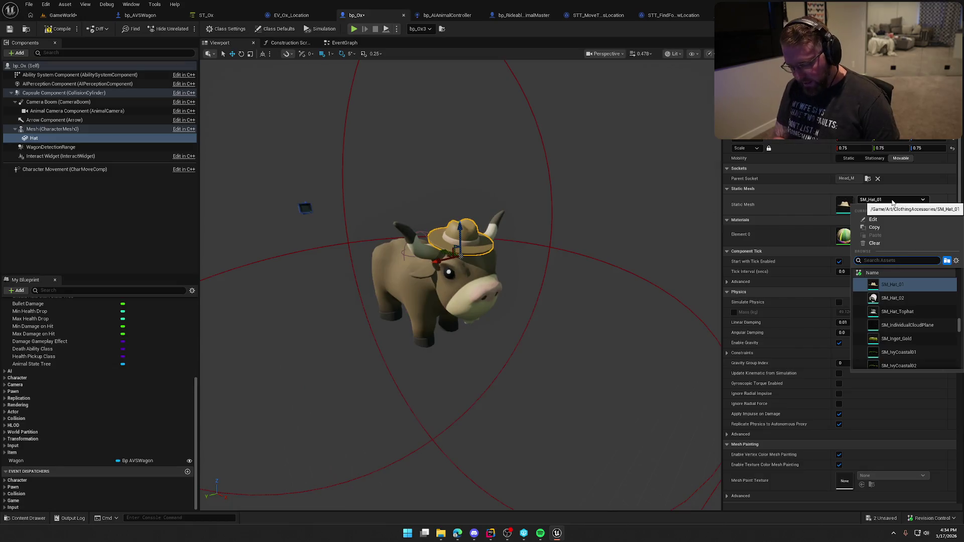
pyautogui.click(892, 298)
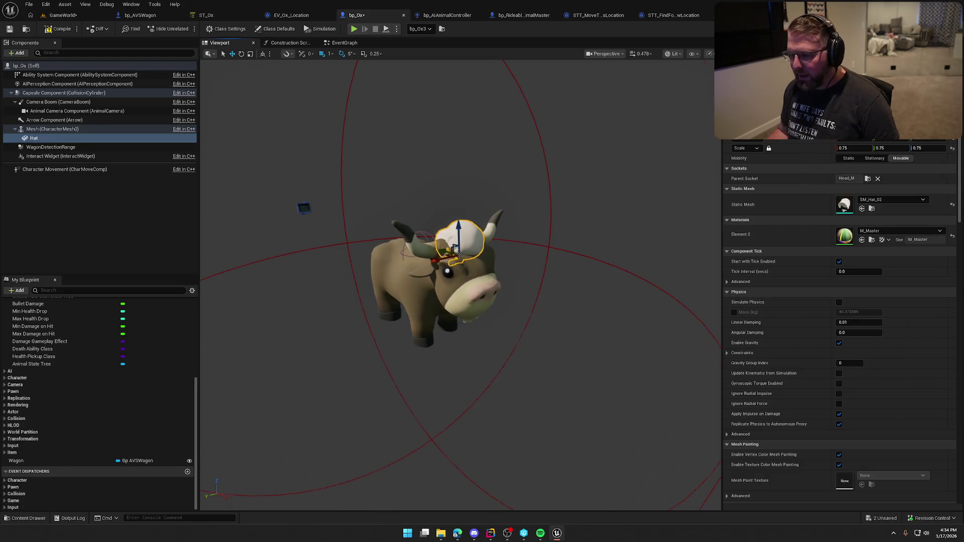
pyautogui.moveTo(452, 276); pyautogui.dragTo(492, 281)
pyautogui.scroll(5, 452, 276)
pyautogui.scroll(-3, 452, 276)
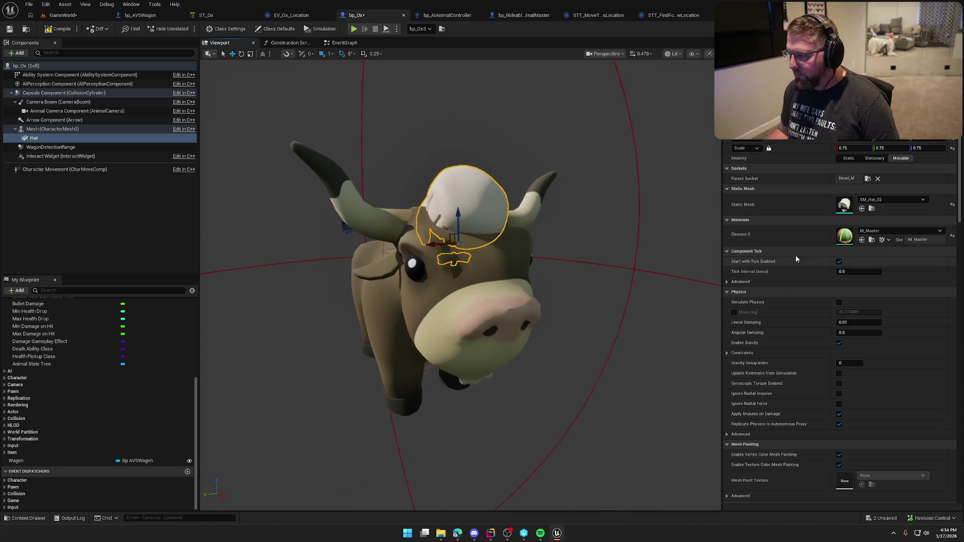
pyautogui.click(892, 200)
pyautogui.write('hat')
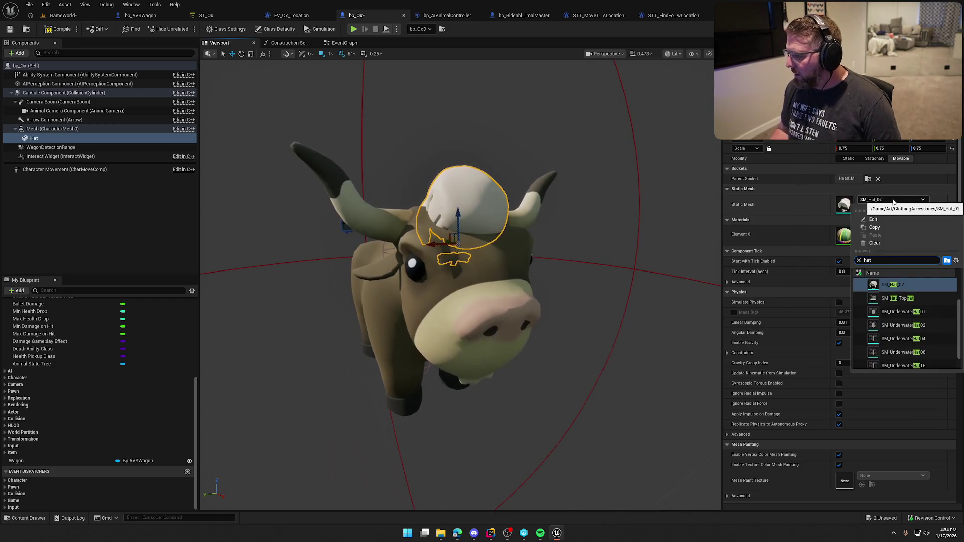
pyautogui.scroll(2, 904, 321)
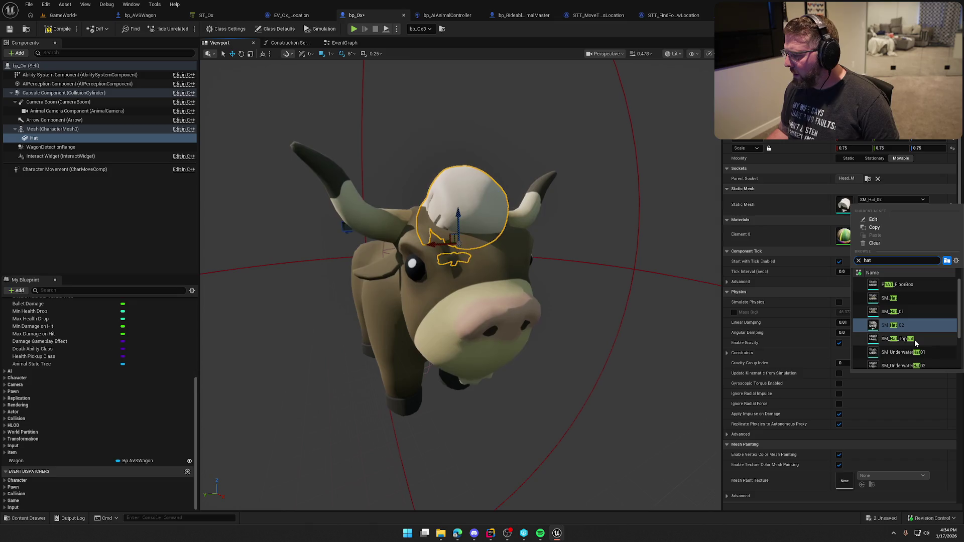
pyautogui.click(913, 342)
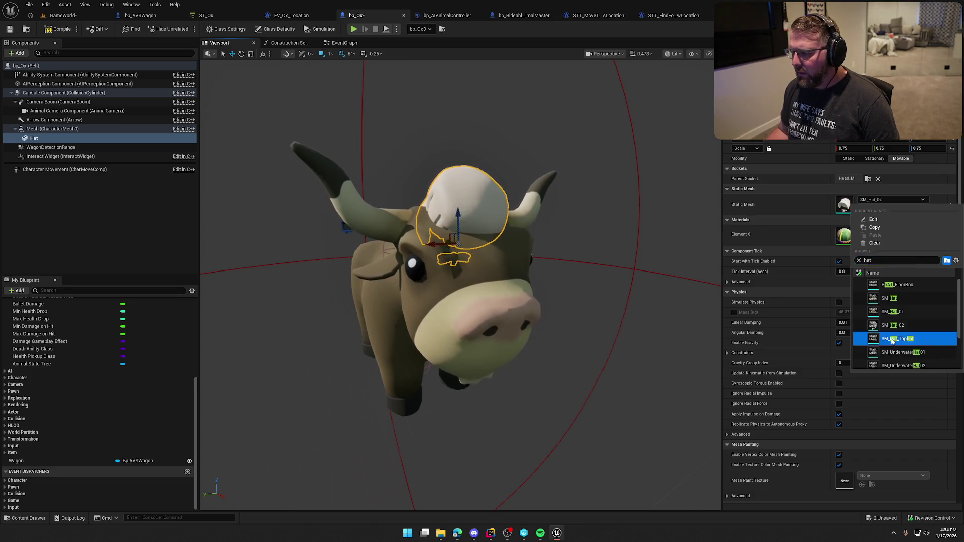
pyautogui.moveTo(678, 314); pyautogui.dragTo(679, 308)
pyautogui.hotkey('ctrl', 'space')
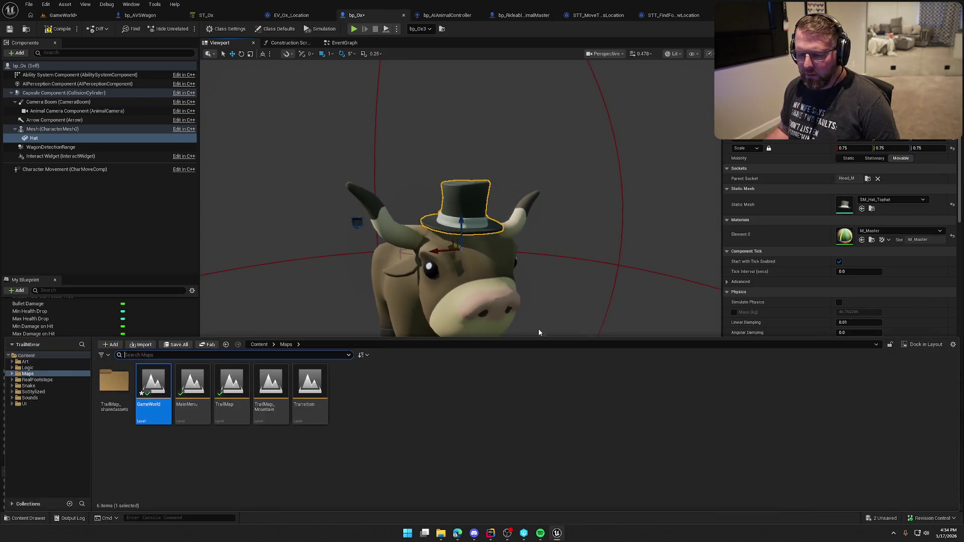
# Step: Assign SM_Beard from ClothingAccessories to the ox's Hat component in place of the top hat
pyautogui.click(871, 209)
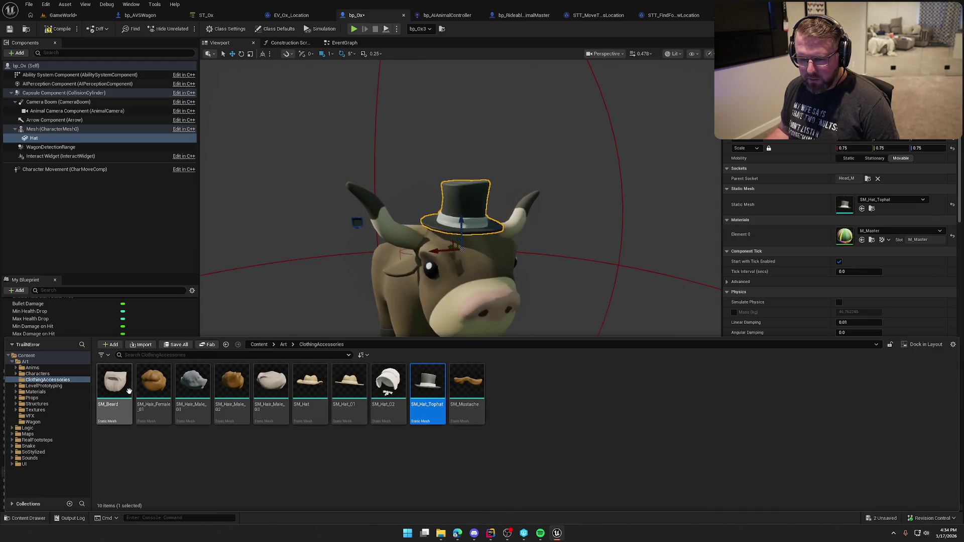
pyautogui.click(861, 208)
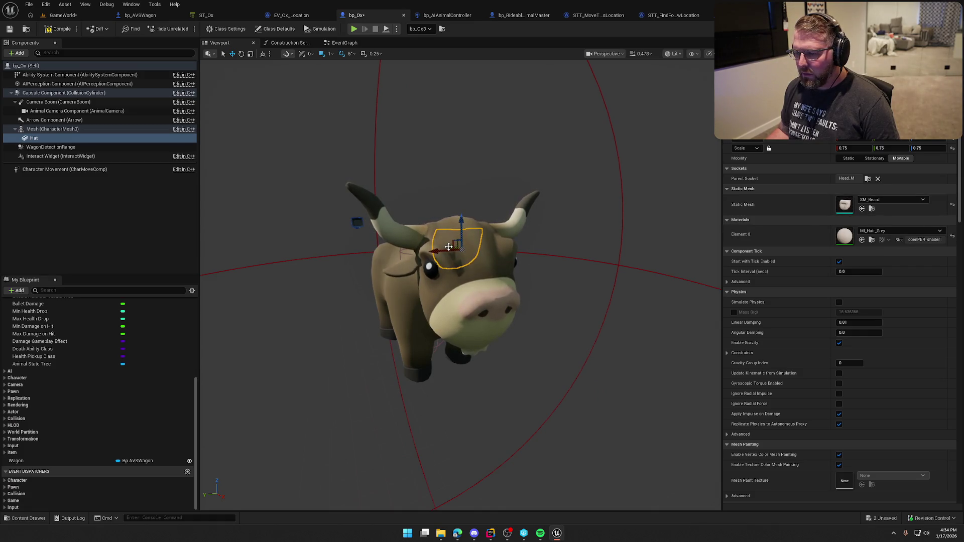
pyautogui.moveTo(465, 253)
pyautogui.mouseDown()
pyautogui.moveTo(566, 327)
pyautogui.moveTo(496, 266)
pyautogui.moveTo(517, 264)
pyautogui.mouseUp()
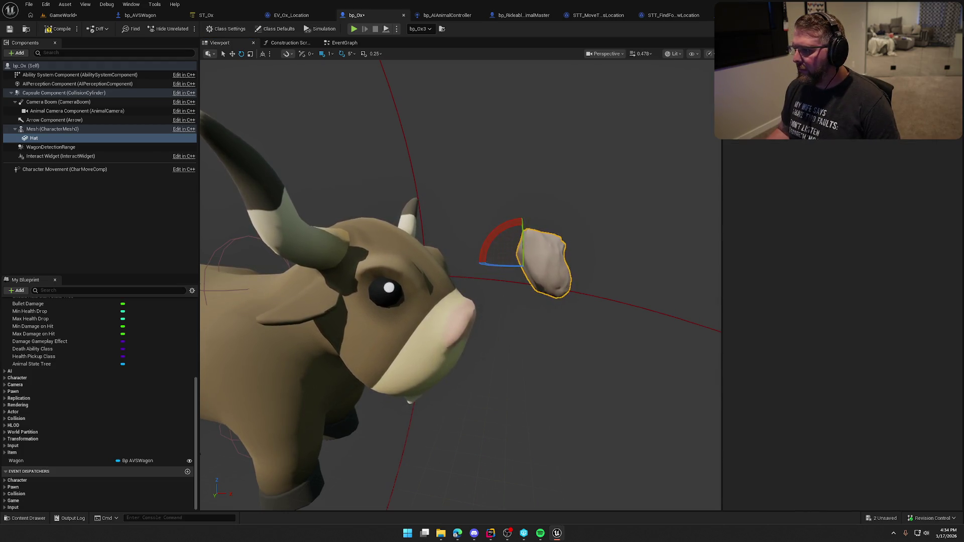
pyautogui.moveTo(452, 301); pyautogui.dragTo(412, 301)
pyautogui.moveTo(567, 208)
pyautogui.mouseDown()
pyautogui.moveTo(542, 205)
pyautogui.moveTo(523, 246)
pyautogui.moveTo(535, 308)
pyautogui.moveTo(489, 281)
pyautogui.moveTo(492, 296)
pyautogui.moveTo(496, 288)
pyautogui.moveTo(478, 280)
pyautogui.mouseUp()
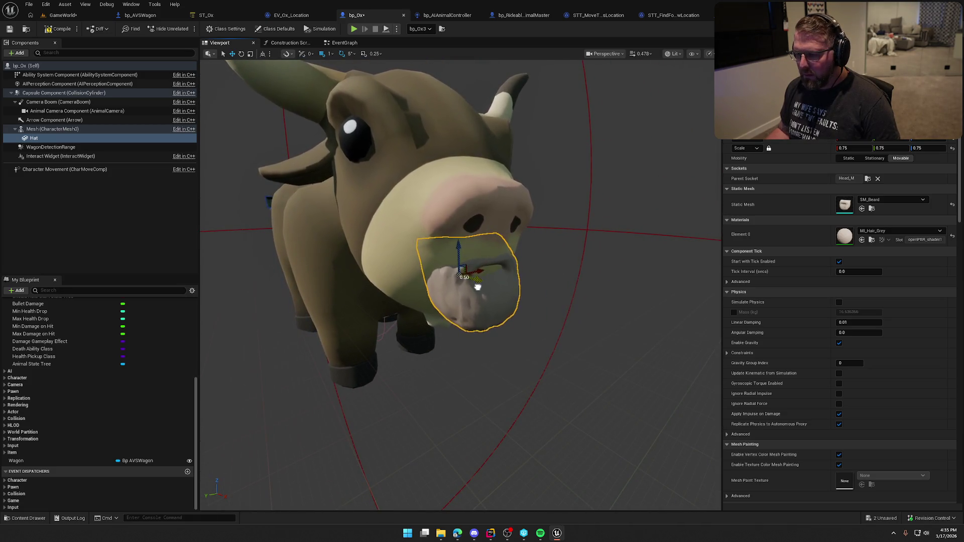
# Step: Set the beard's scale to 1.0 and orbit around the ox to check its fit
pyautogui.click(852, 148)
pyautogui.write('1')
pyautogui.press('Return')
pyautogui.moveTo(460, 201)
pyautogui.mouseDown()
pyautogui.moveTo(447, 203)
pyautogui.moveTo(461, 201)
pyautogui.mouseUp()
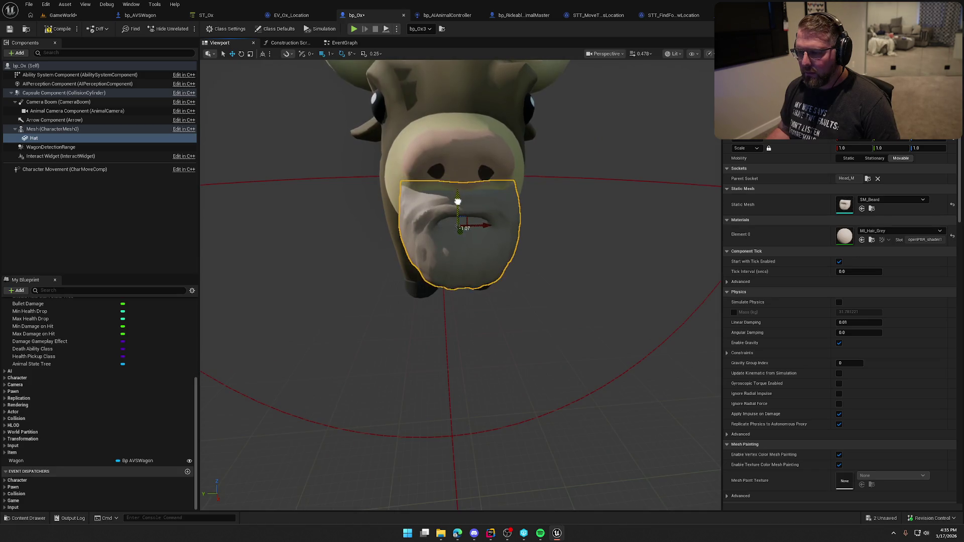
pyautogui.moveTo(587, 243)
pyautogui.mouseDown()
pyautogui.moveTo(672, 243)
pyautogui.moveTo(564, 256)
pyautogui.moveTo(570, 240)
pyautogui.moveTo(590, 263)
pyautogui.moveTo(630, 263)
pyautogui.mouseUp()
pyautogui.click(612, 263)
pyautogui.moveTo(244, 75); pyautogui.dragTo(244, 75)
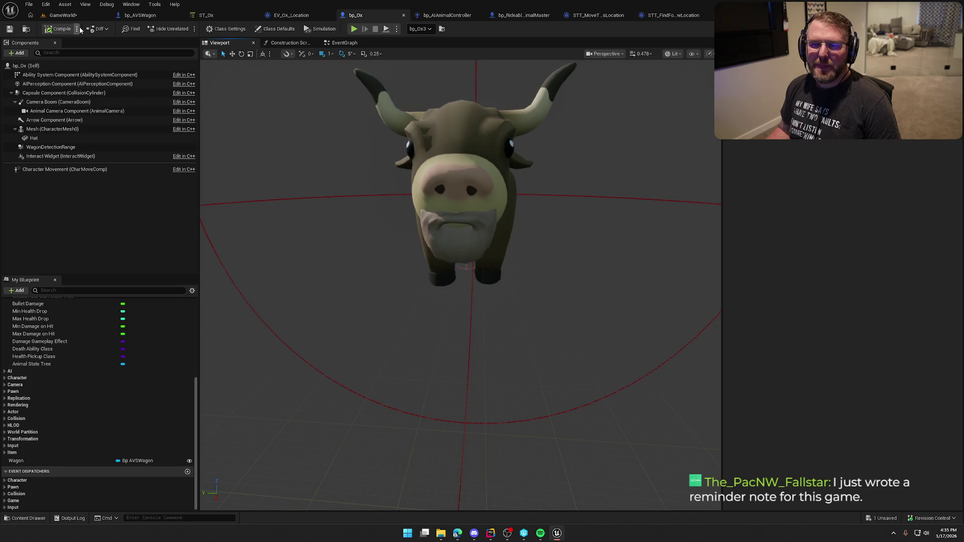
# Step: Delete the Hat component from bp_Ox, save the blueprint, and return to GameWorld
pyautogui.click(63, 16)
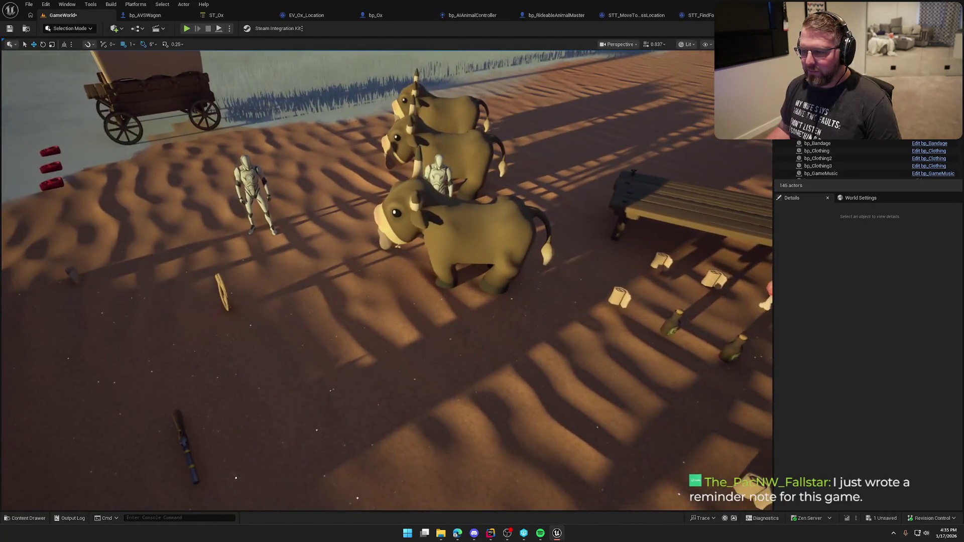
pyautogui.click(375, 15)
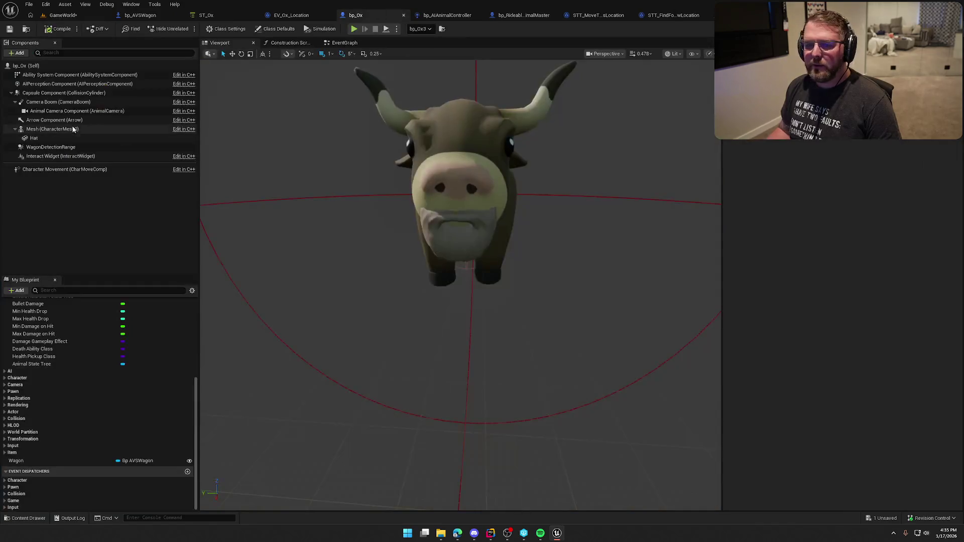
pyautogui.click(56, 142)
pyautogui.press('Delete')
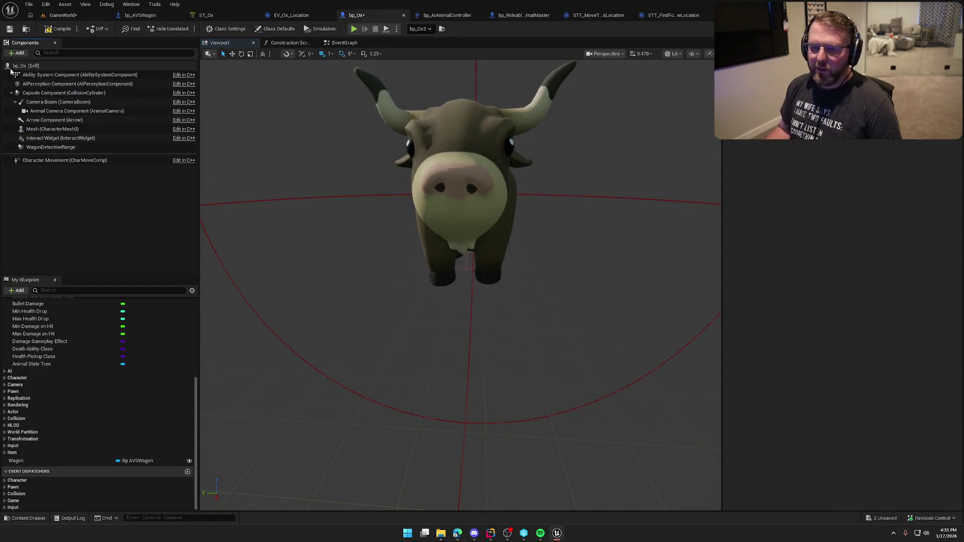
pyautogui.click(69, 16)
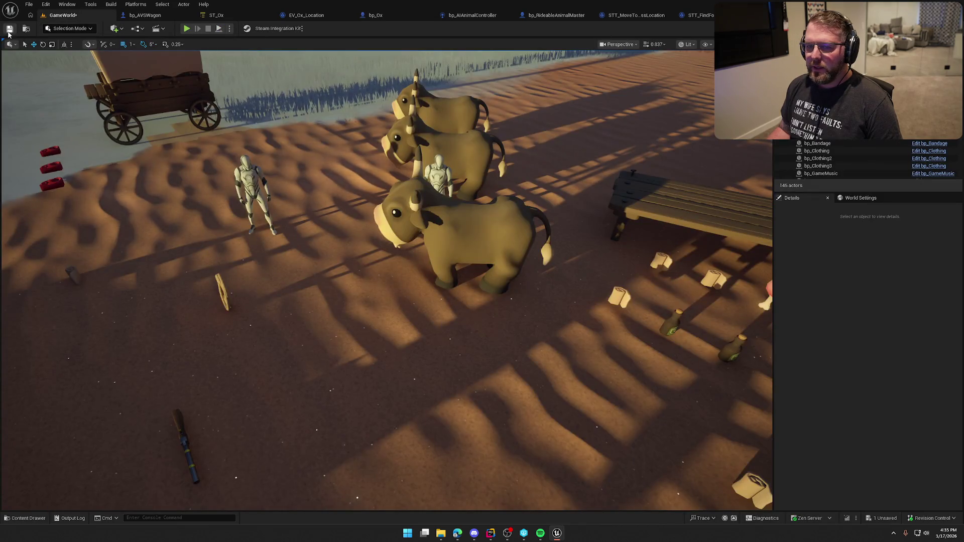
pyautogui.click(187, 29)
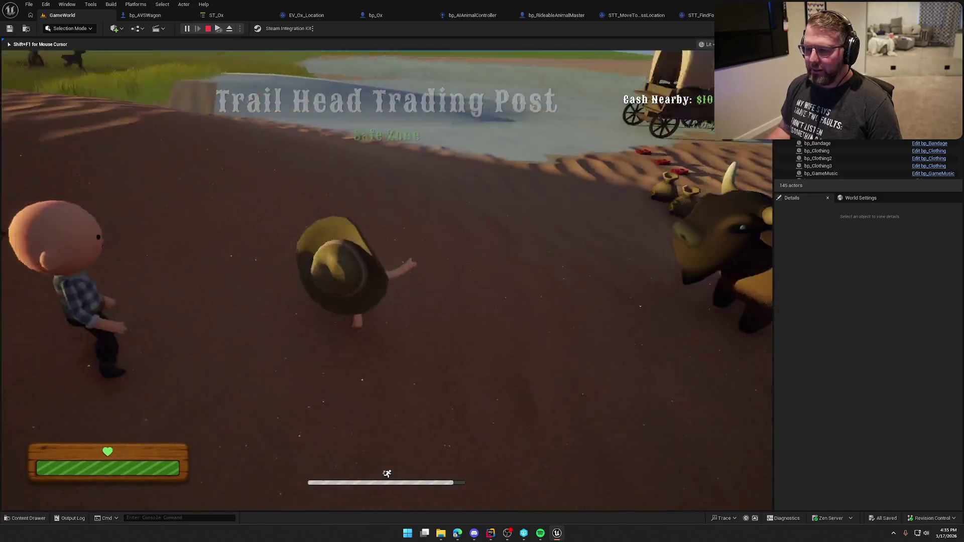
# Step: Walk around the ox, mount and dismount it, then mount the ox in the pen
pyautogui.press('w')
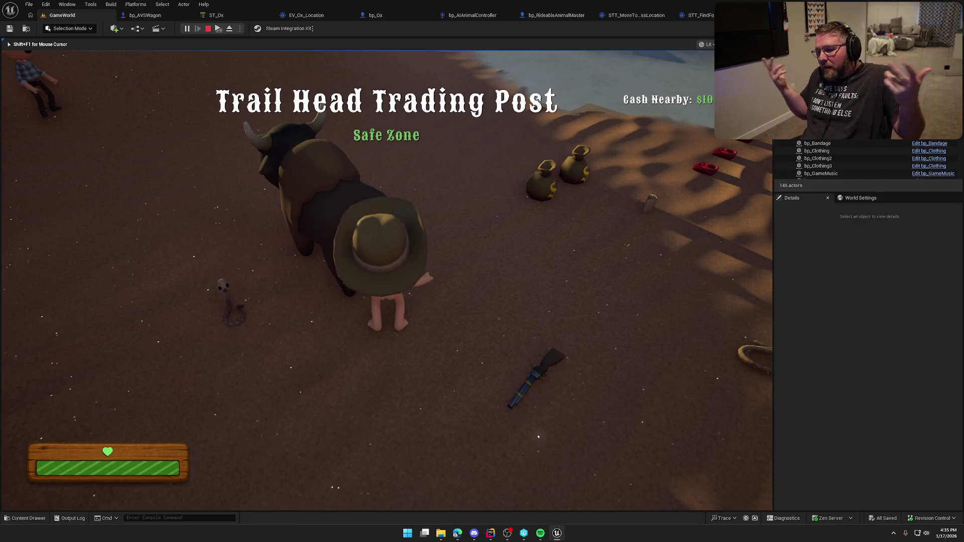
pyautogui.press('w')
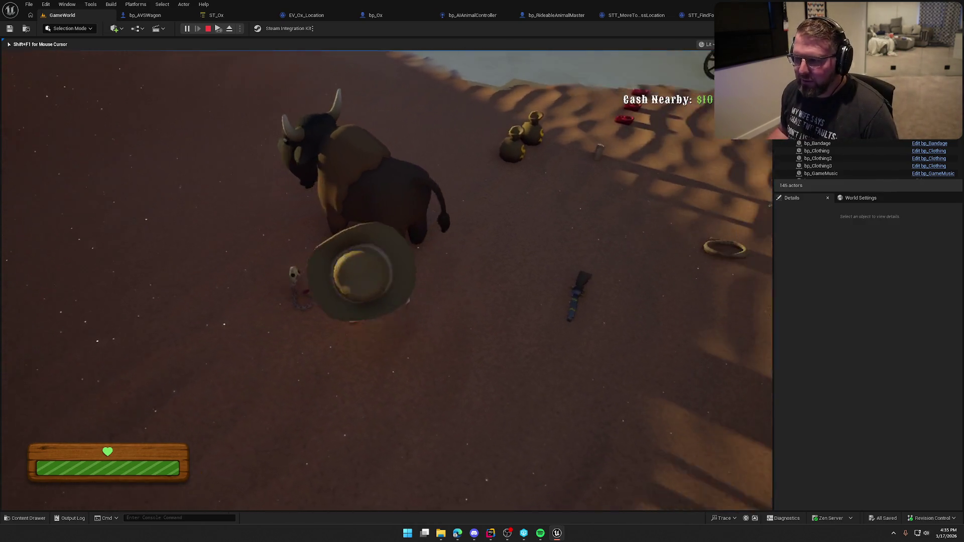
pyautogui.press('e')
pyautogui.press('e')
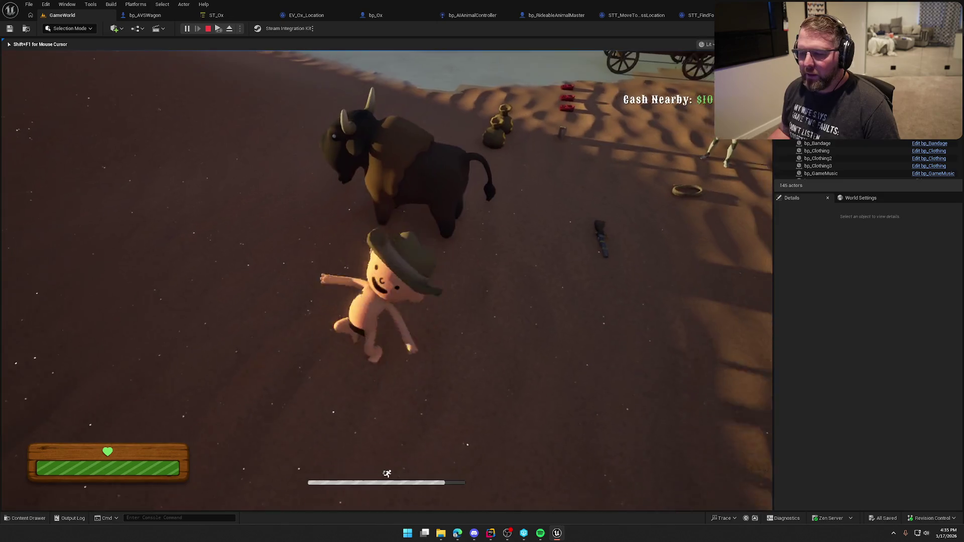
pyautogui.press('w')
pyautogui.press('w')
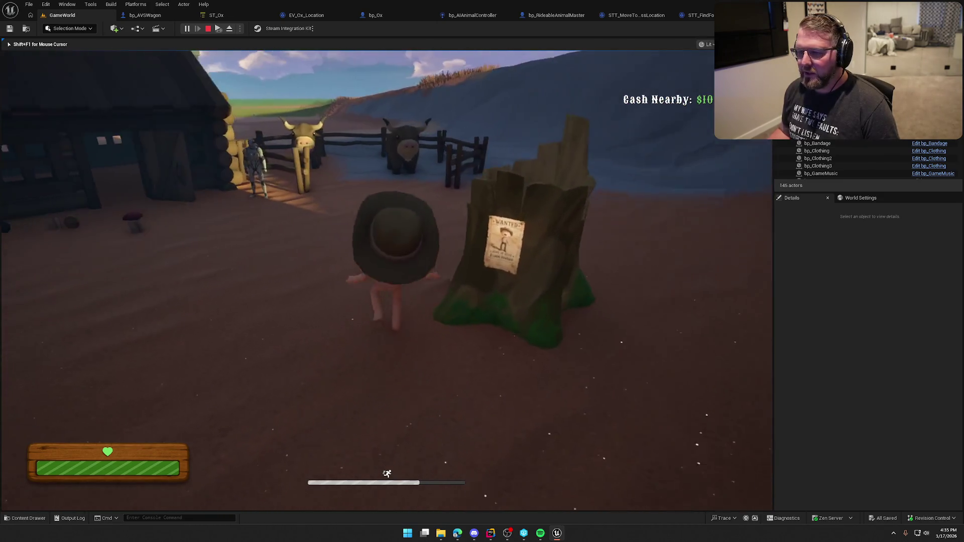
pyautogui.press('w')
pyautogui.press('w')
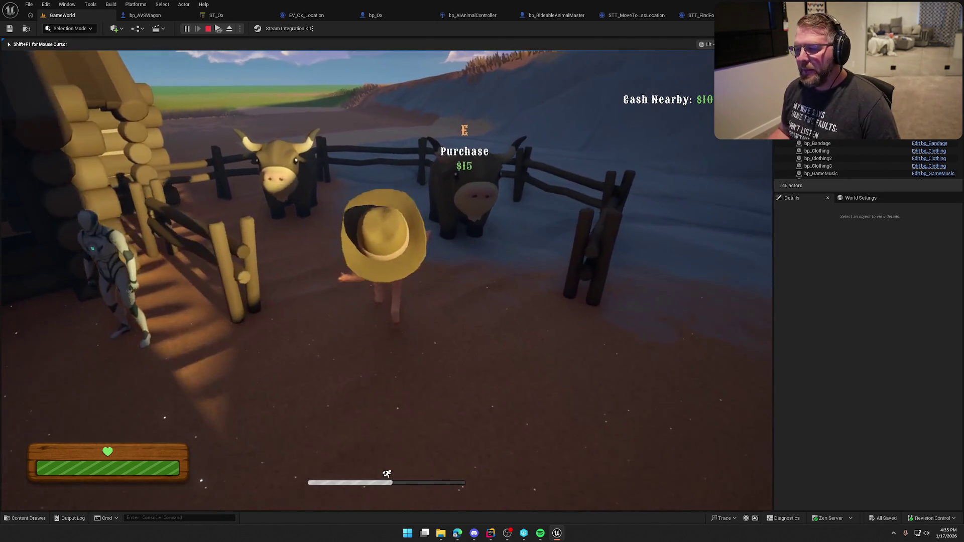
pyautogui.press('e')
# Step: Ride the ox past the cabin and along the water toward the wagon
pyautogui.press('w')
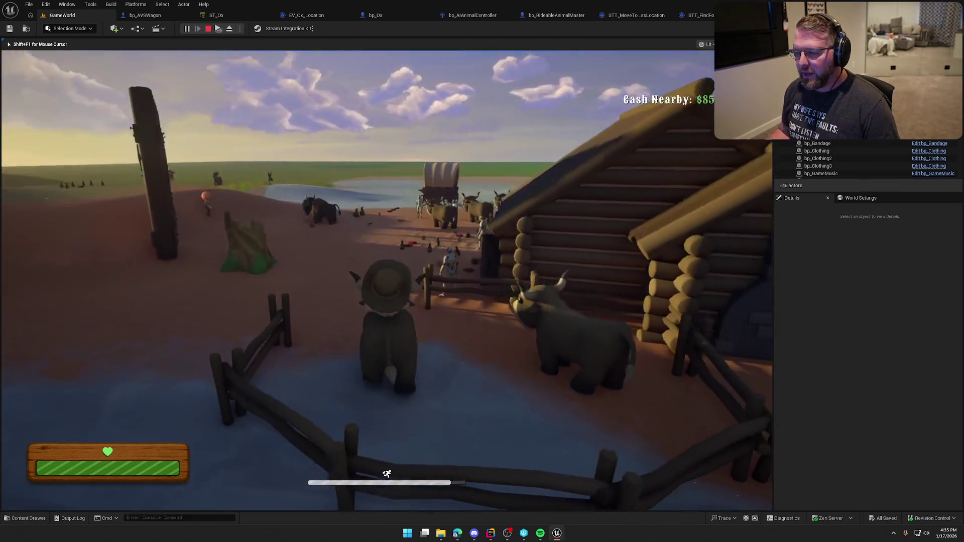
pyautogui.press('w')
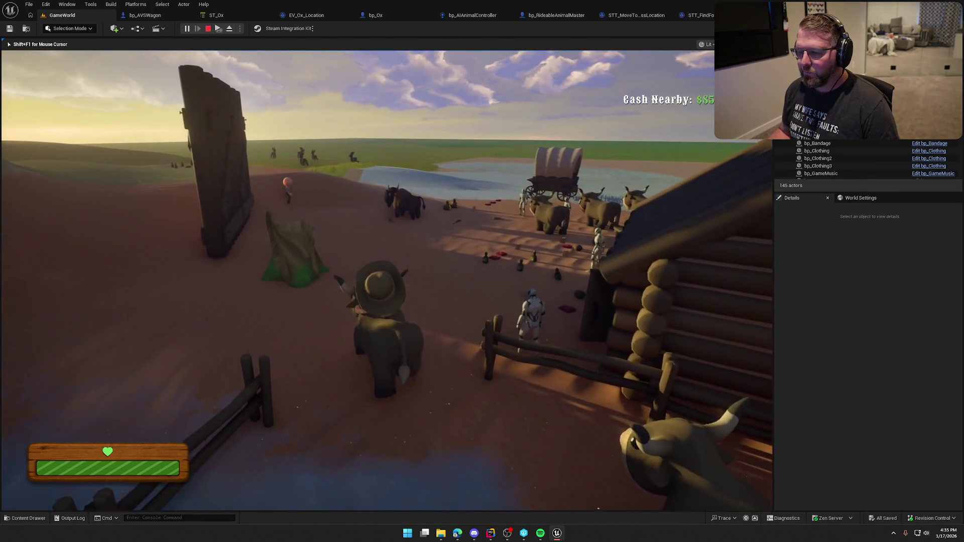
pyautogui.press('w')
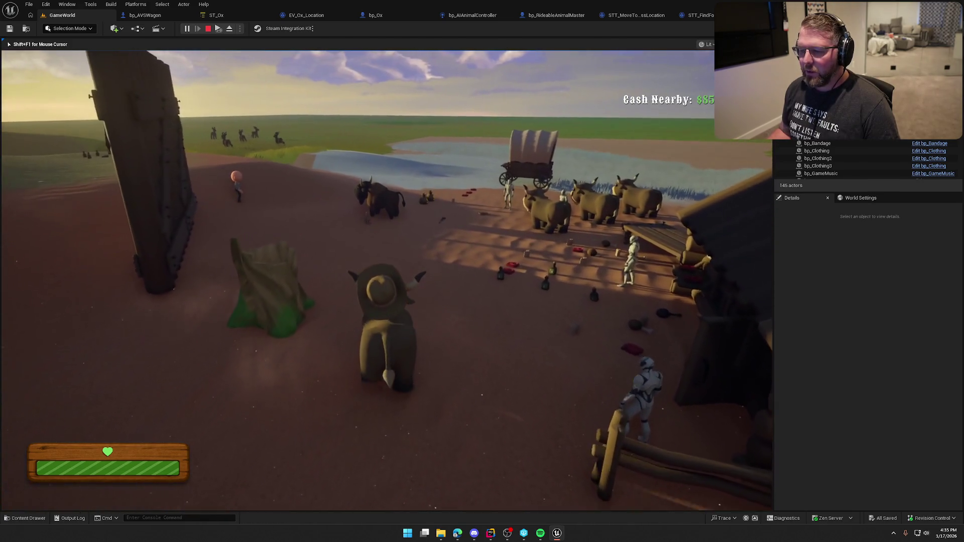
pyautogui.press('w')
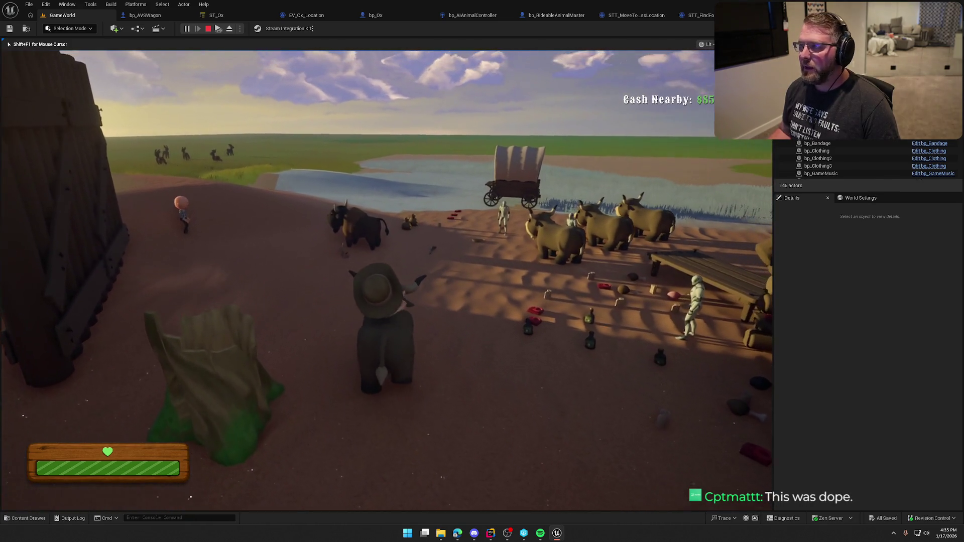
pyautogui.press('w')
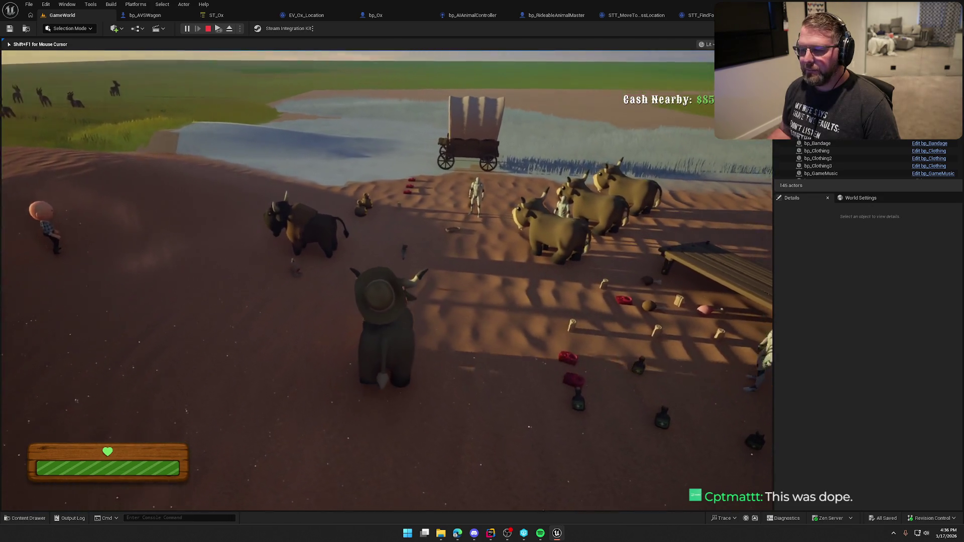
pyautogui.press('w')
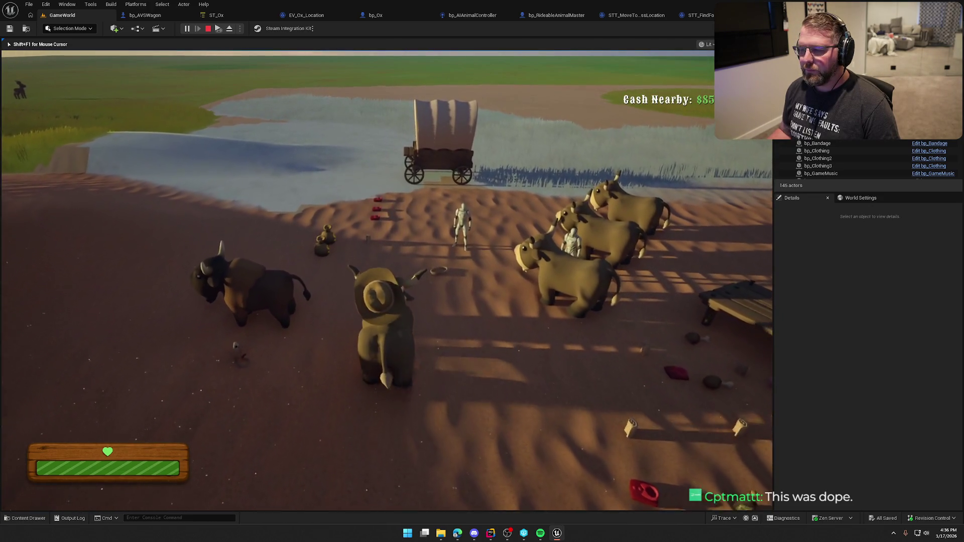
pyautogui.press('w')
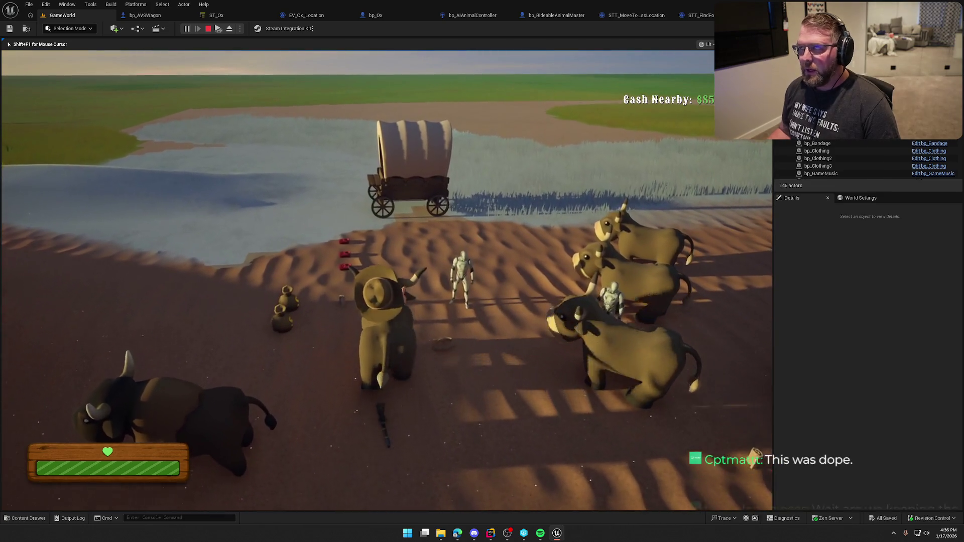
pyautogui.press('w')
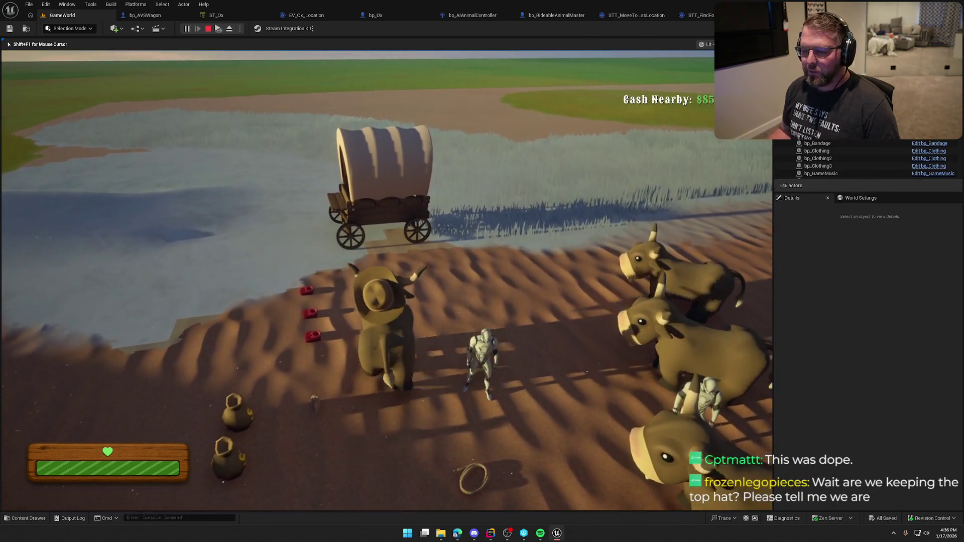
# Step: Dismount by the wagon, run through the grass to the ranch oxen, and stop PIE
pyautogui.press('w')
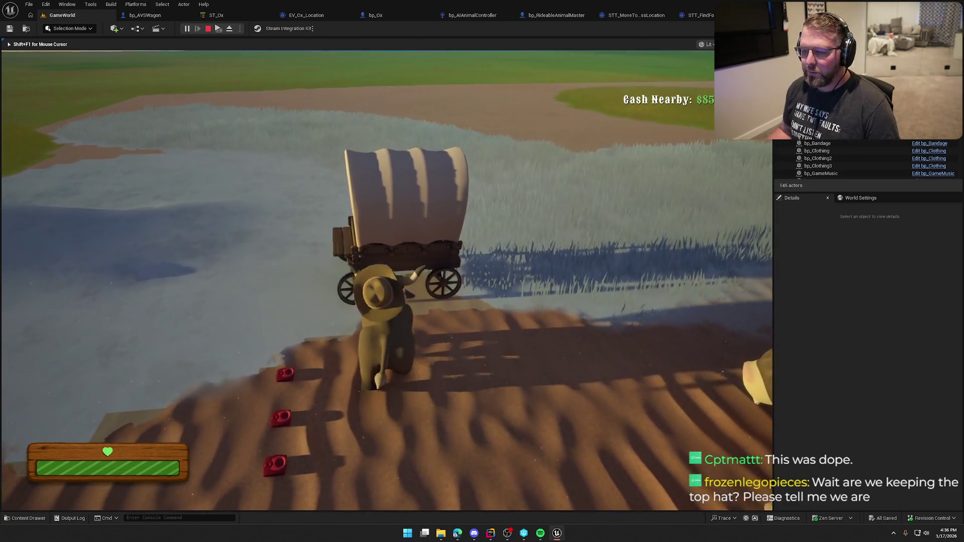
pyautogui.press('w')
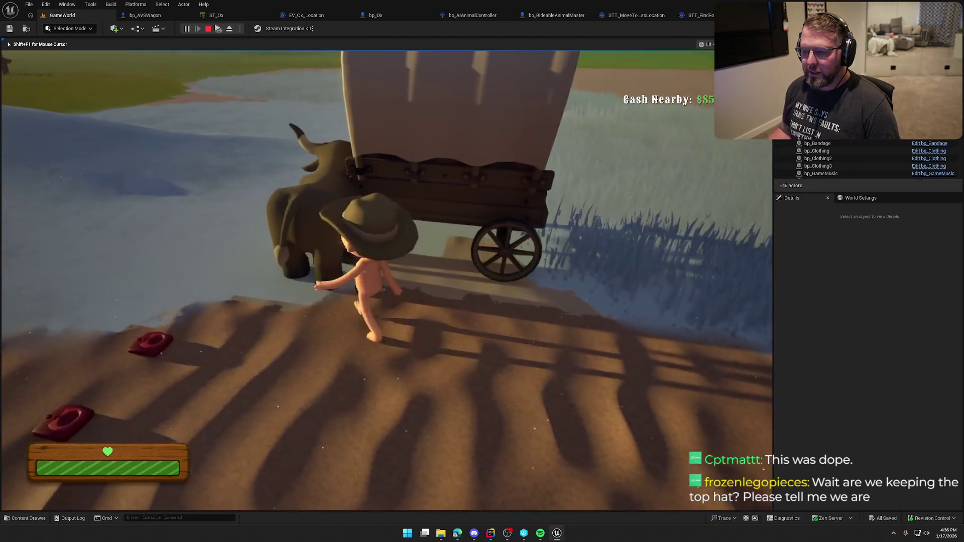
pyautogui.press('e')
pyautogui.press('w')
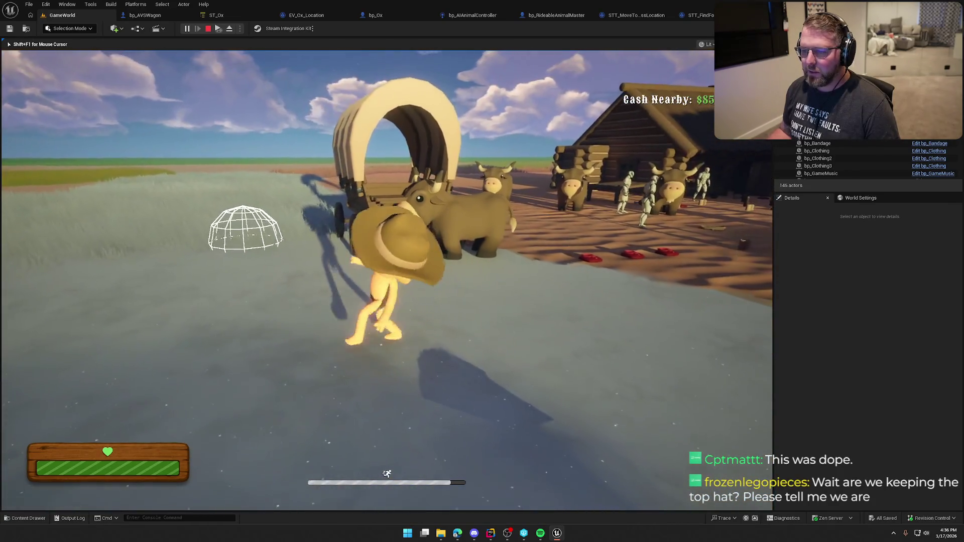
pyautogui.press('w')
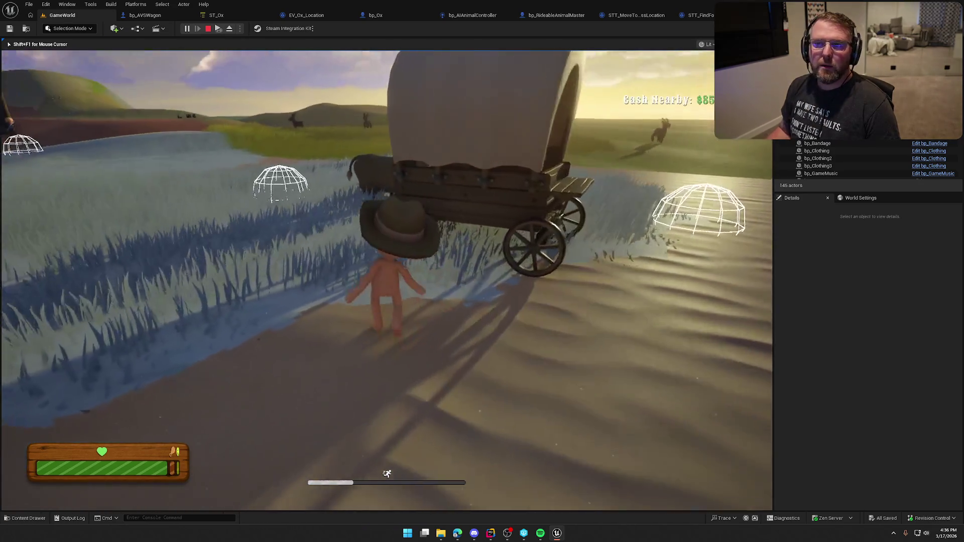
pyautogui.press('w')
pyautogui.press('w')
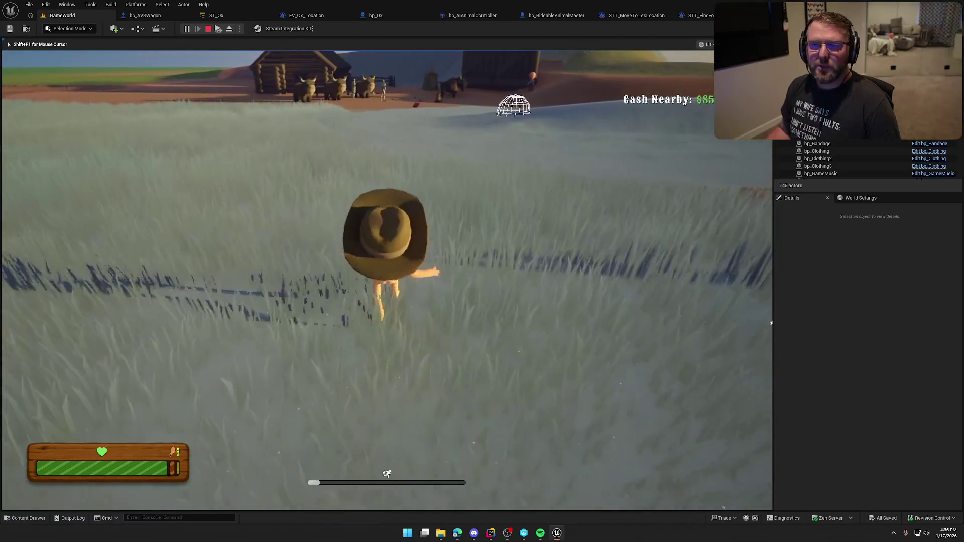
pyautogui.press('w')
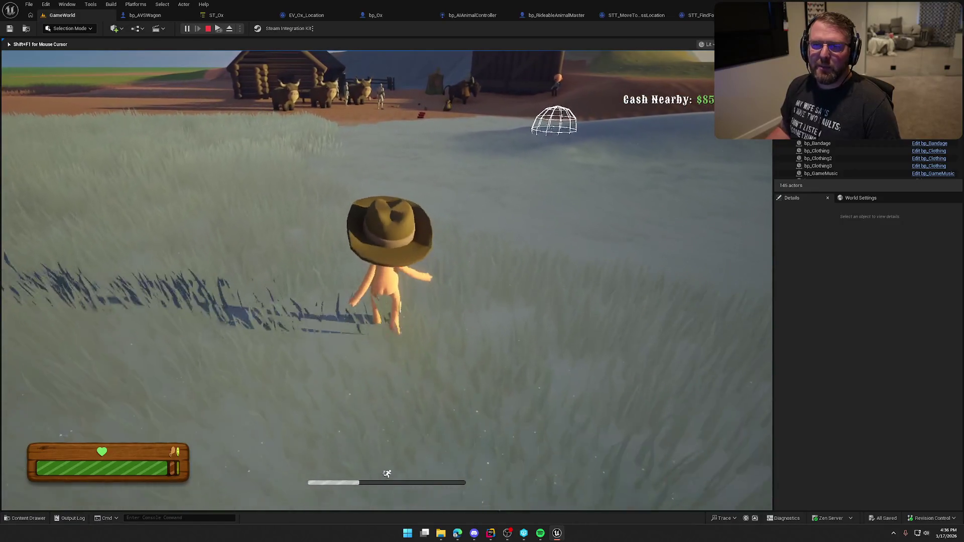
pyautogui.press('w')
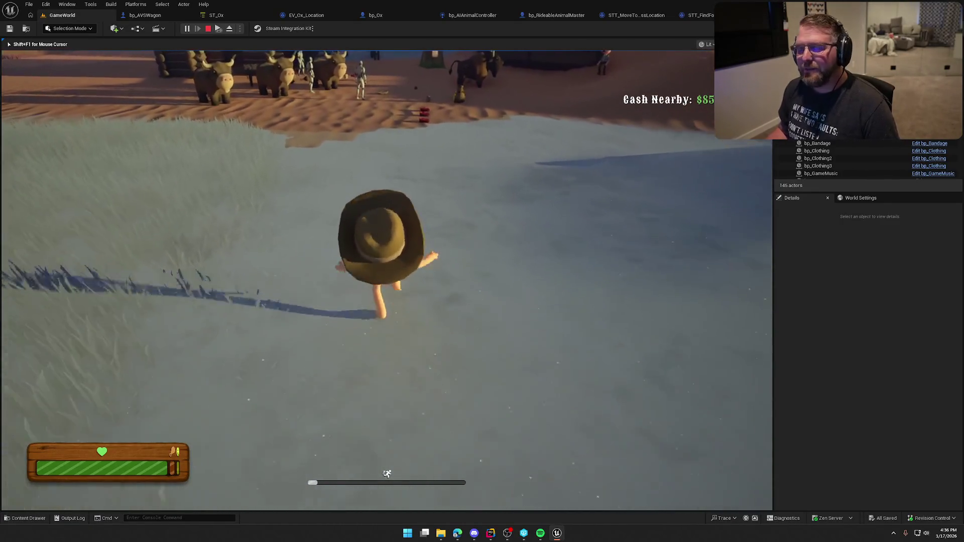
pyautogui.press('w')
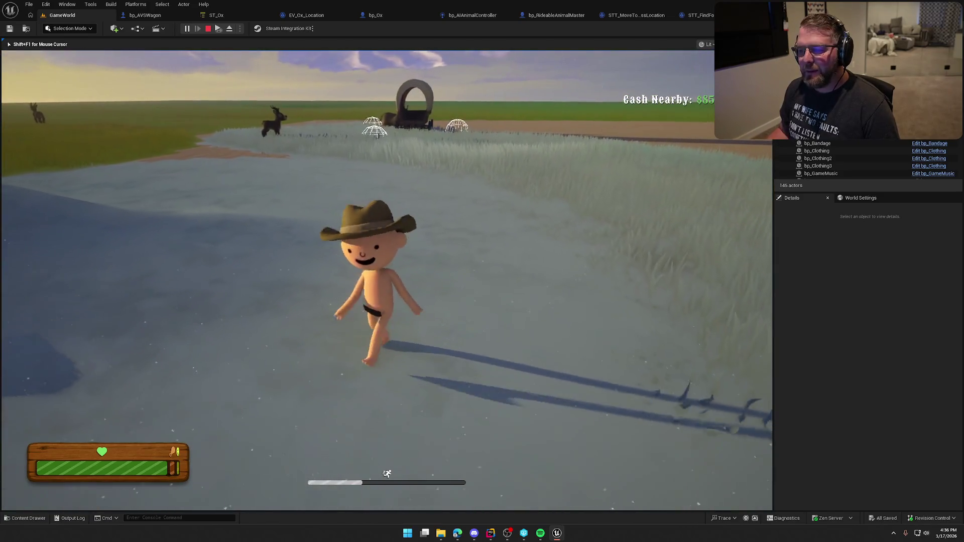
pyautogui.press('w')
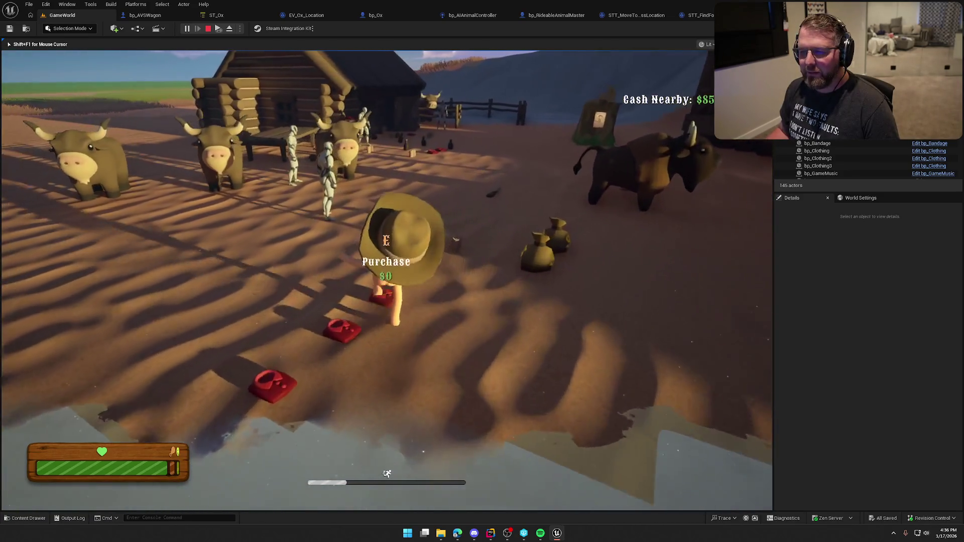
pyautogui.press('w')
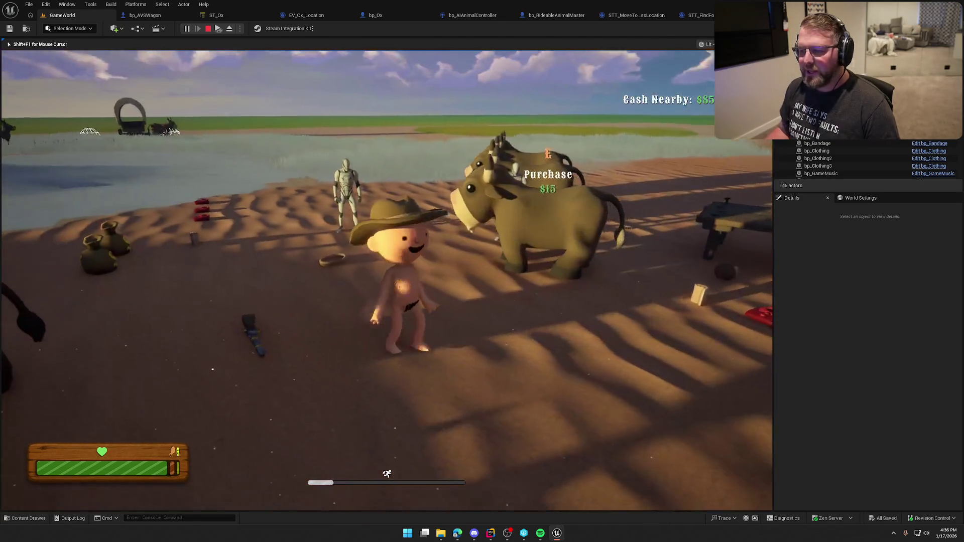
pyautogui.press('Escape')
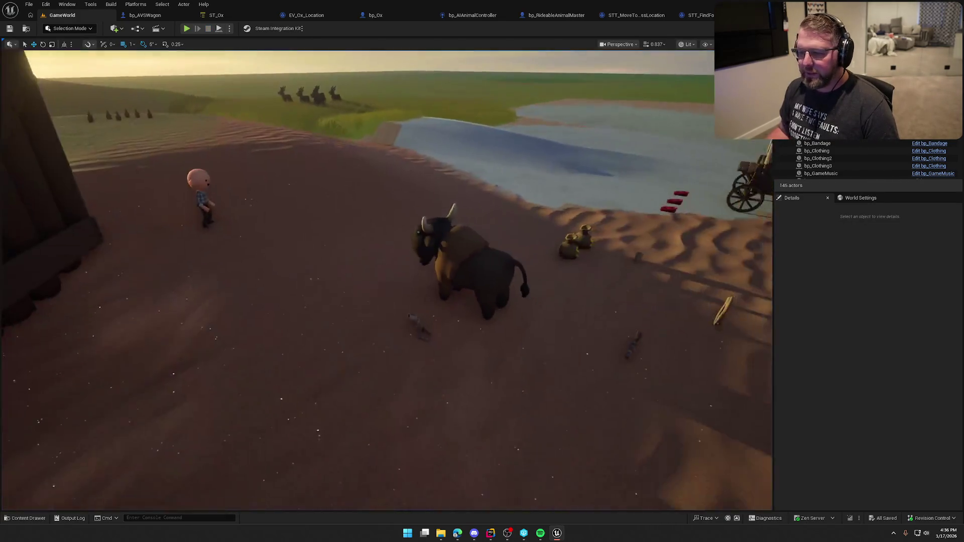
# Step: Browse Art > Characters > Player, viewing the Male, Female and Animals folders
pyautogui.hotkey('ctrl', 'space')
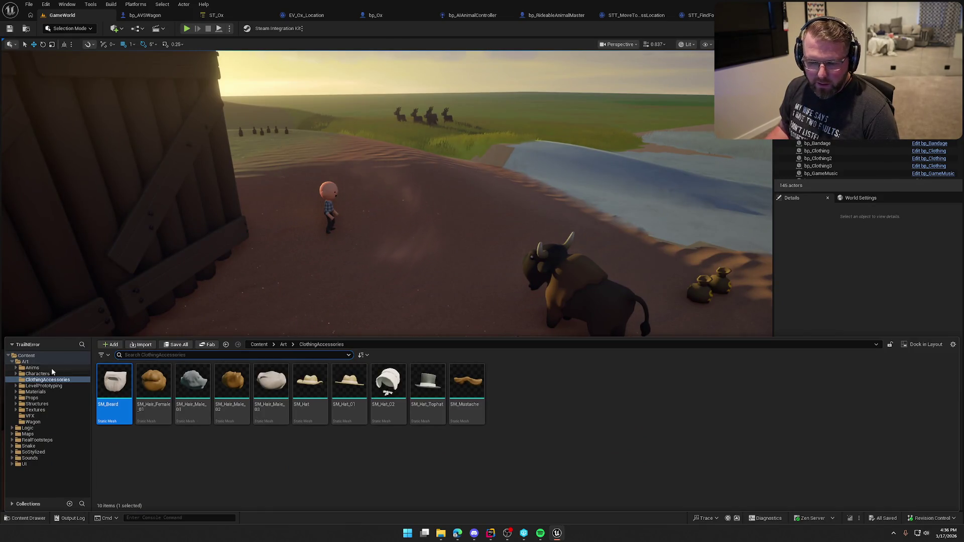
pyautogui.click(50, 361)
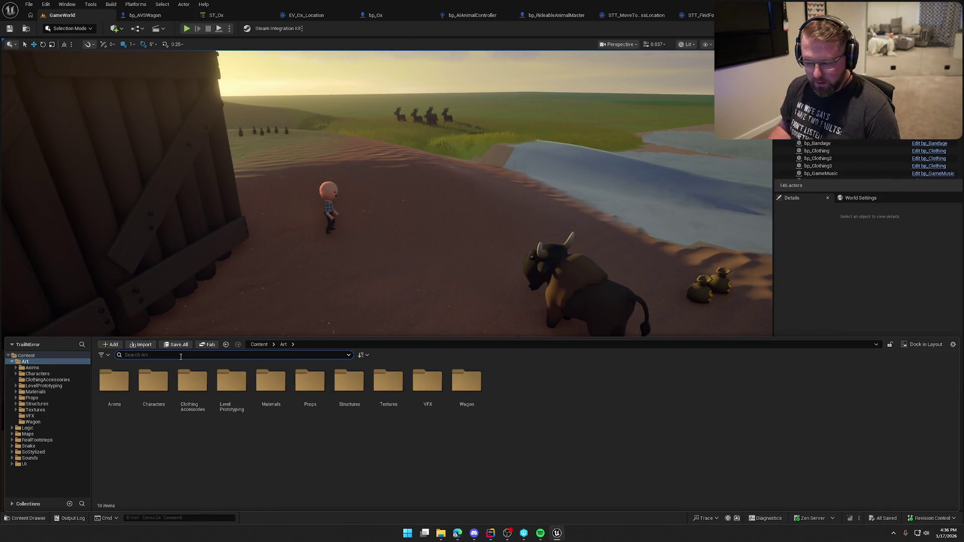
pyautogui.write('mc')
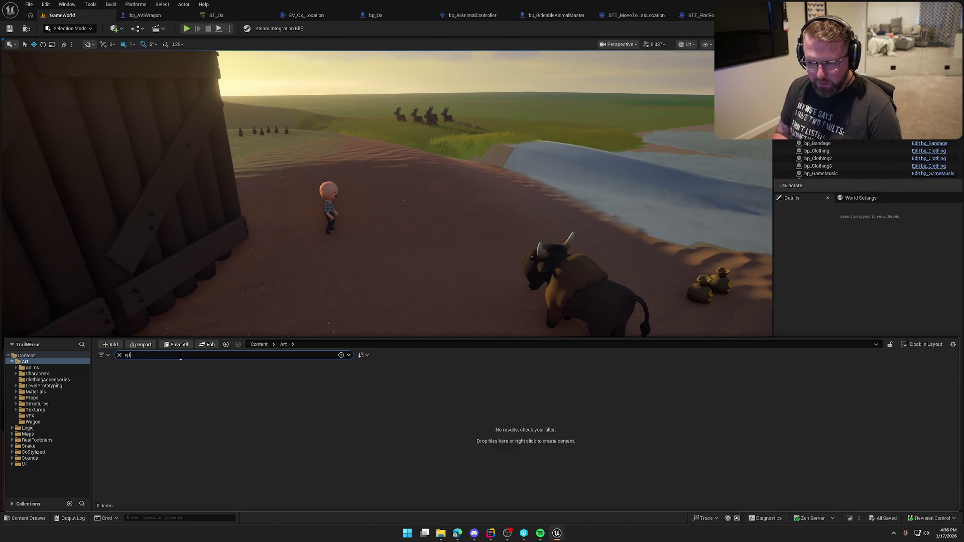
pyautogui.press('BackSpace')
pyautogui.press('BackSpace')
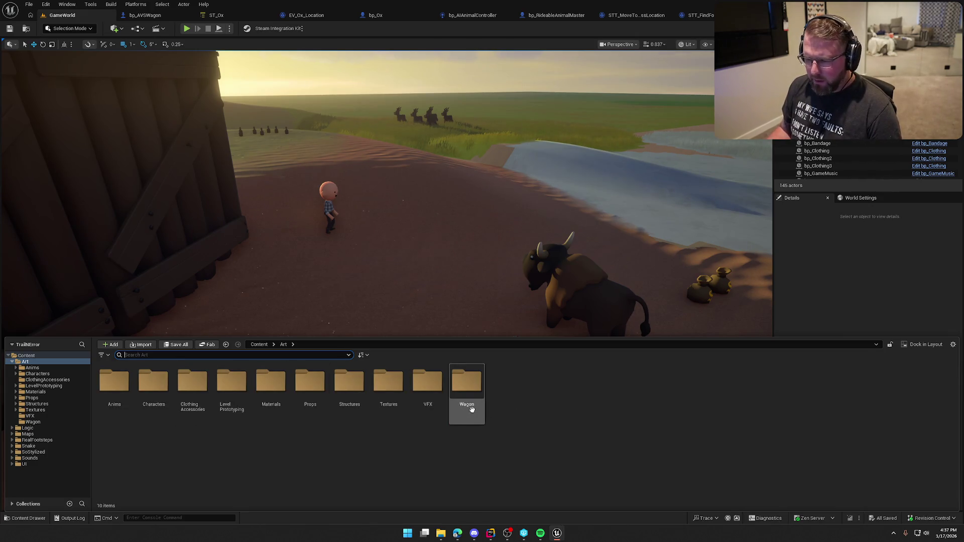
pyautogui.doubleClick(155, 383)
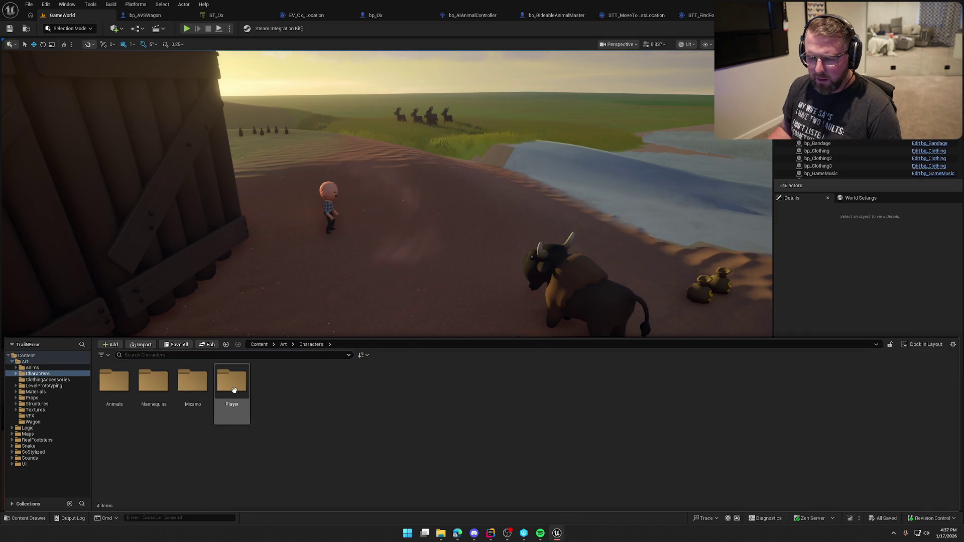
pyautogui.doubleClick(233, 385)
pyautogui.doubleClick(192, 382)
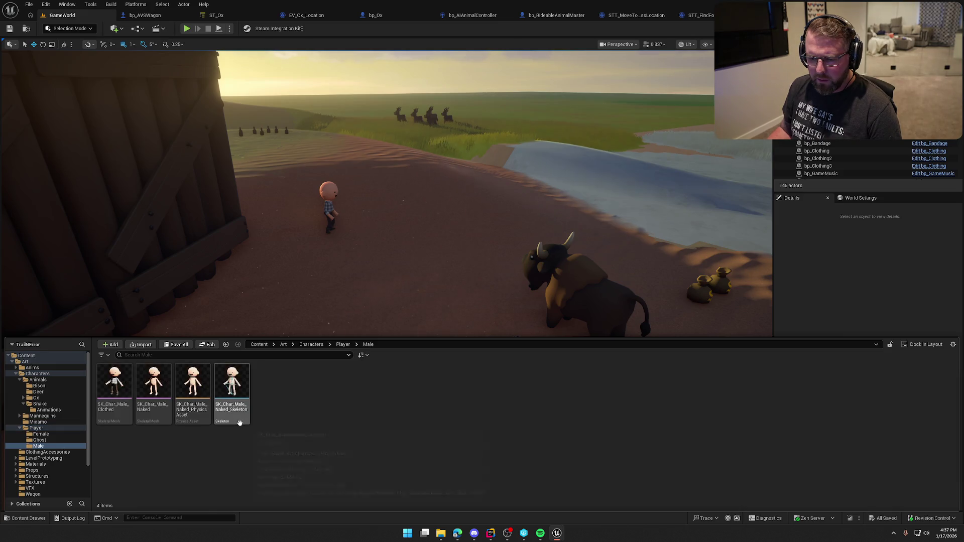
pyautogui.click(44, 434)
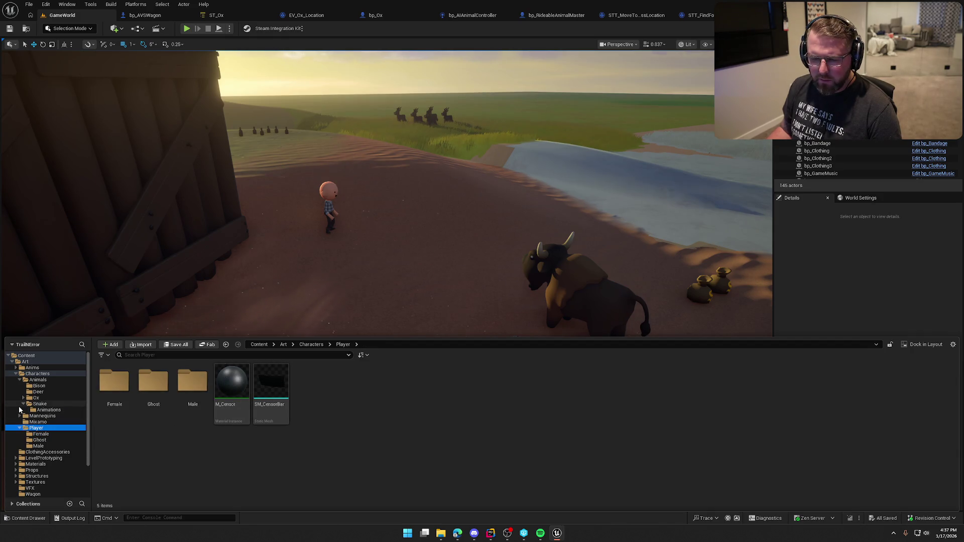
pyautogui.click(23, 404)
pyautogui.click(20, 381)
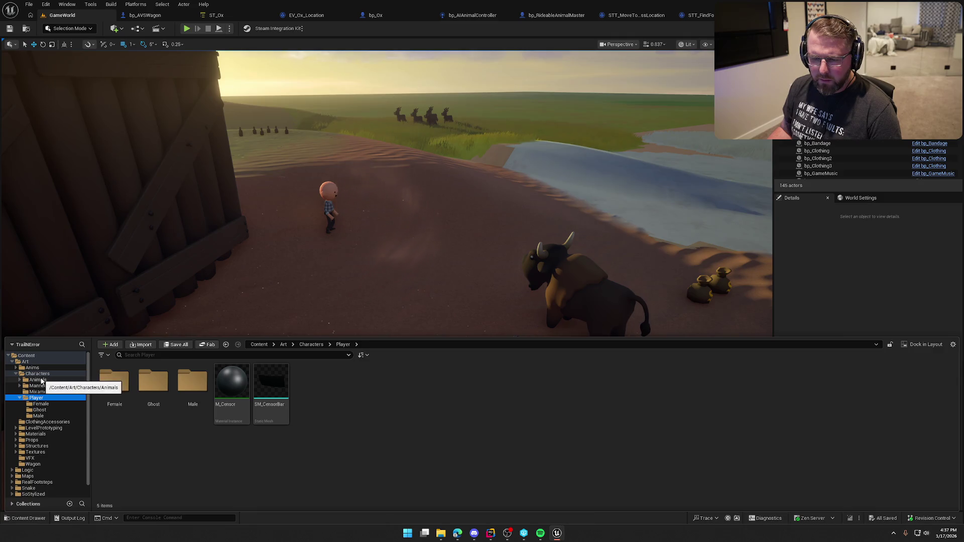
pyautogui.click(41, 381)
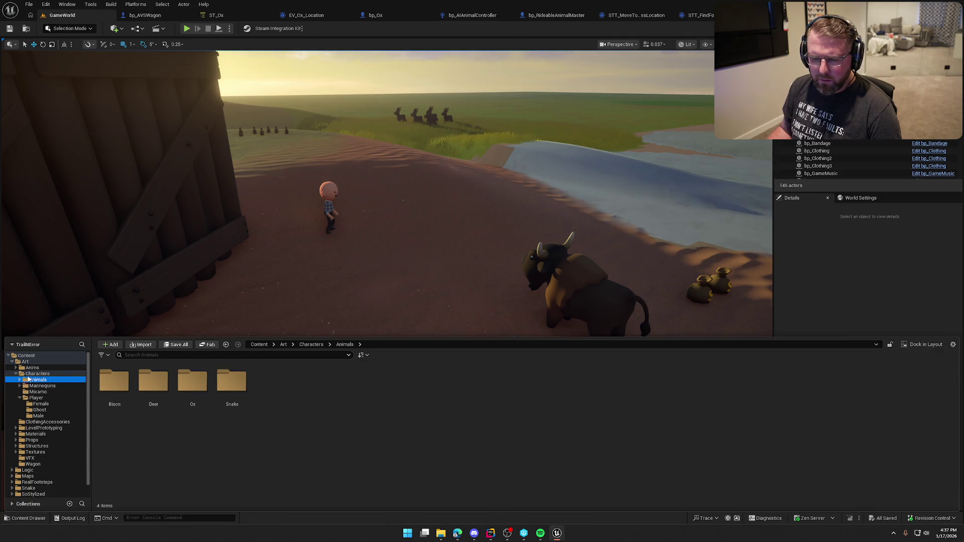
pyautogui.doubleClick(249, 385)
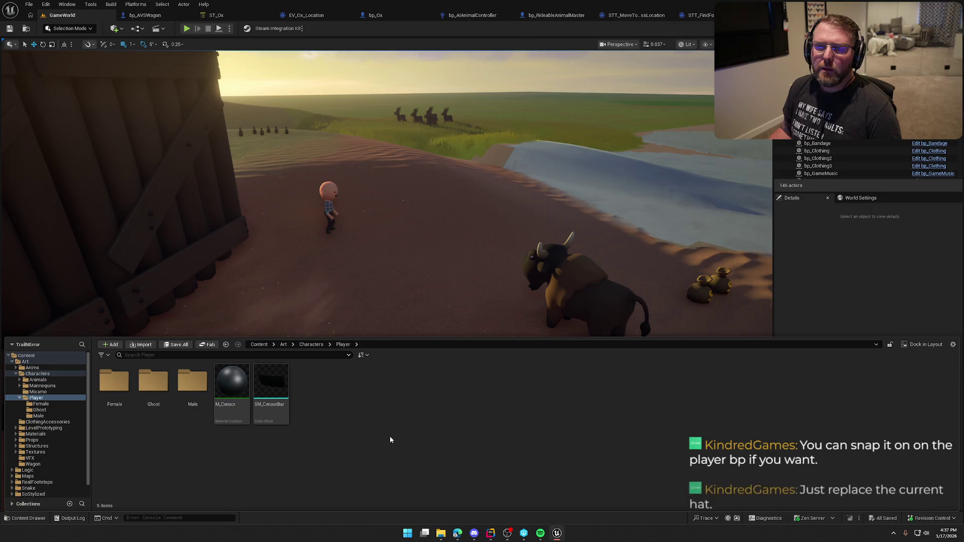
# Step: Close the Content Drawer and select the bp_NPC_StartGame farmer NPC in the viewport
pyautogui.click(343, 309)
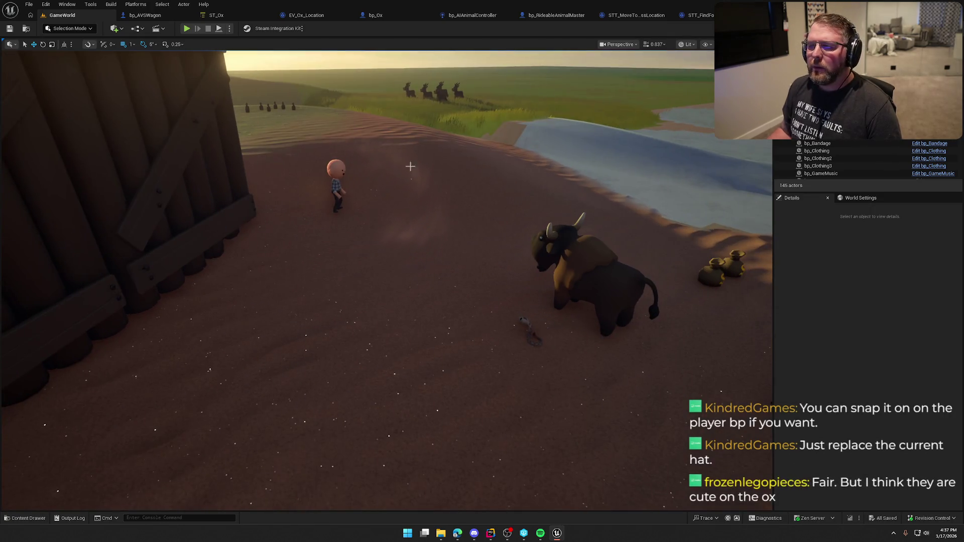
pyautogui.hotkey('ctrl', 'space')
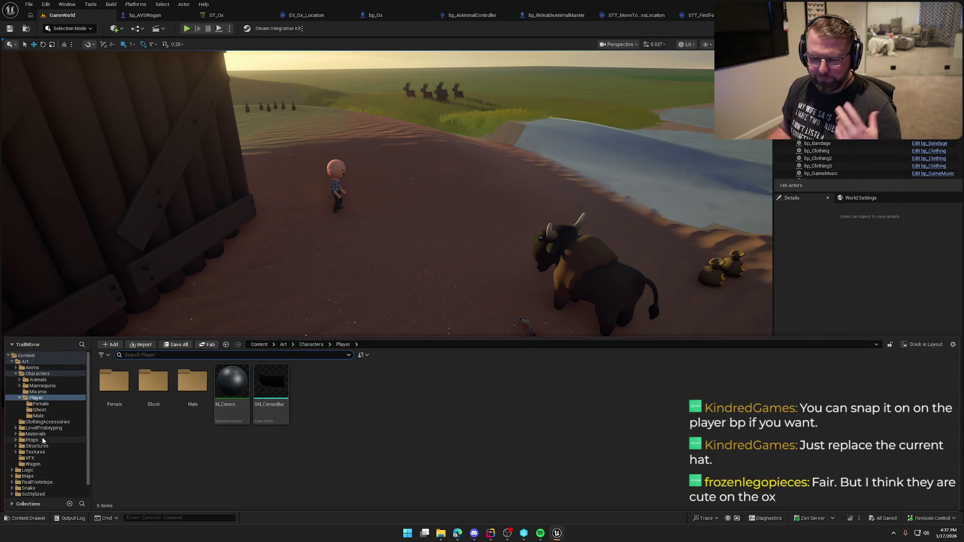
pyautogui.click(201, 301)
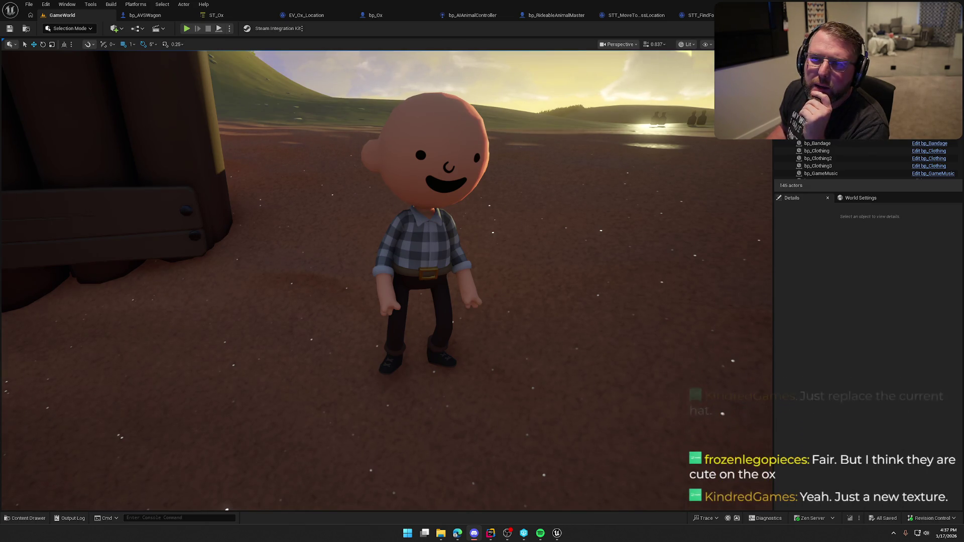
pyautogui.click(442, 301)
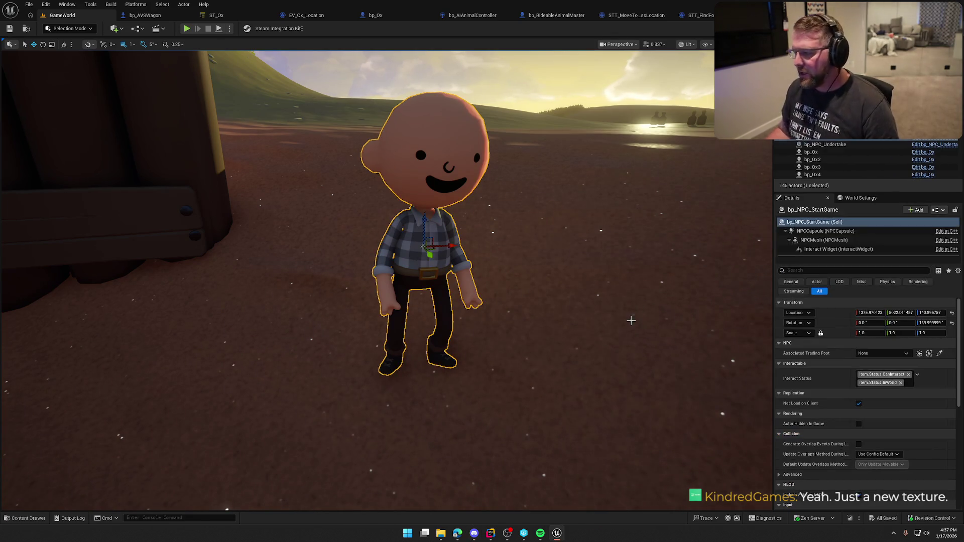
# Step: Open the bp_NPC_StartGame blueprint's viewport and select its NPCMesh component
pyautogui.hotkey('ctrl', 'space')
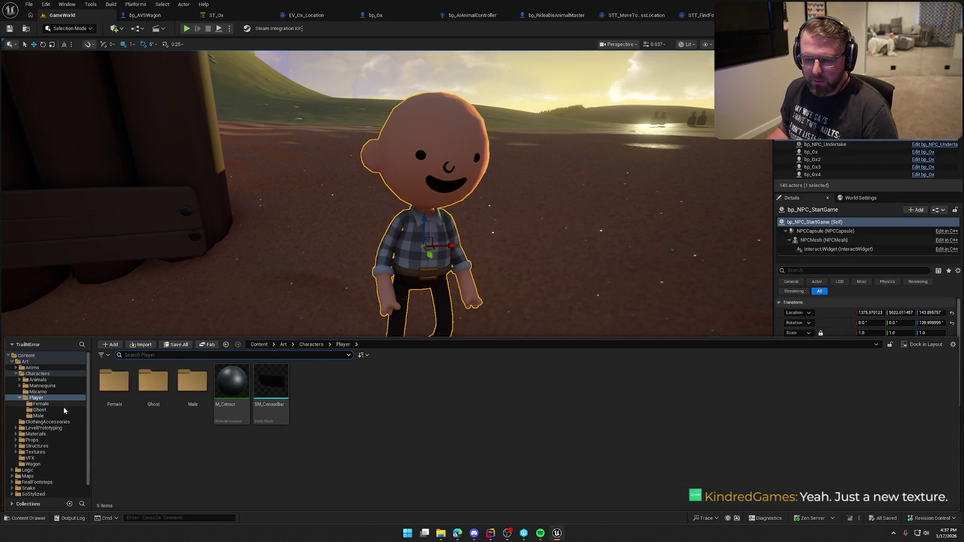
pyautogui.hotkey('ctrl', 'e')
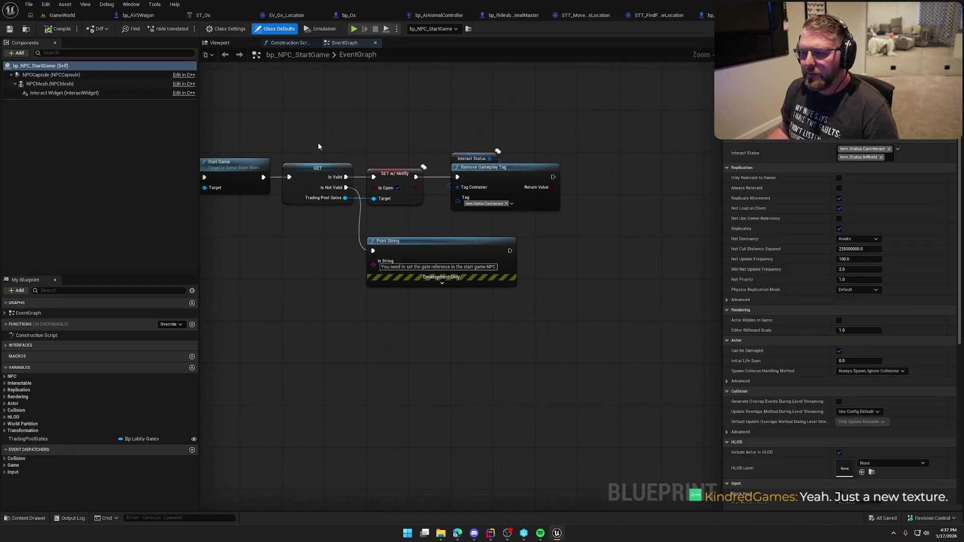
pyautogui.click(221, 43)
pyautogui.scroll(3, 442, 281)
pyautogui.scroll(-1, 441, 281)
pyautogui.click(437, 301)
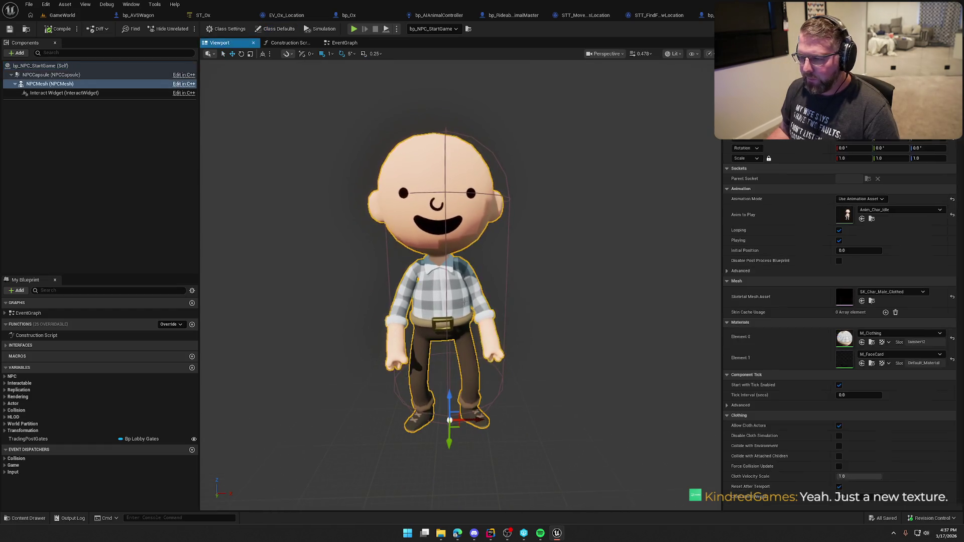
# Step: Set NPCMesh Element 0 to MI_Clothing_02 from Materials/MaterialInstances
pyautogui.click(899, 334)
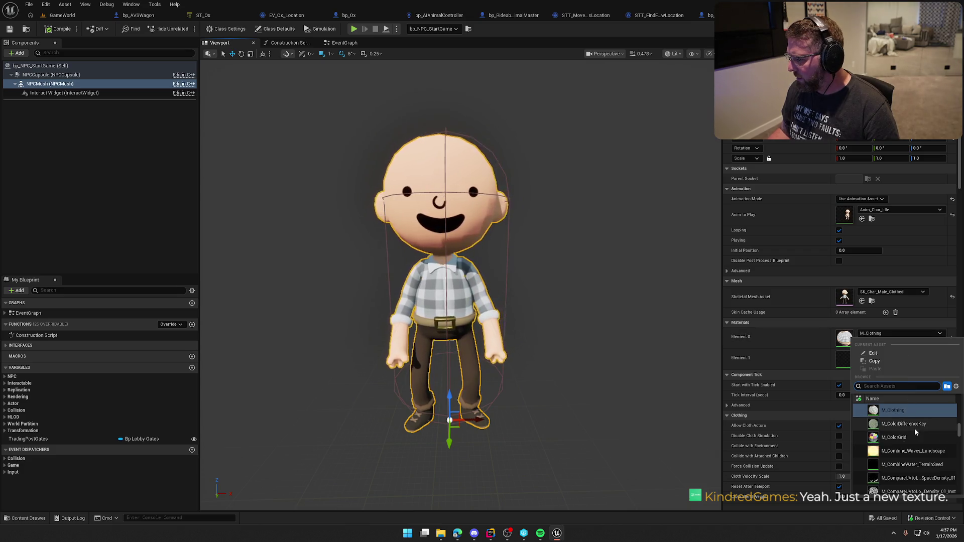
pyautogui.scroll(1, 917, 426)
pyautogui.click(800, 341)
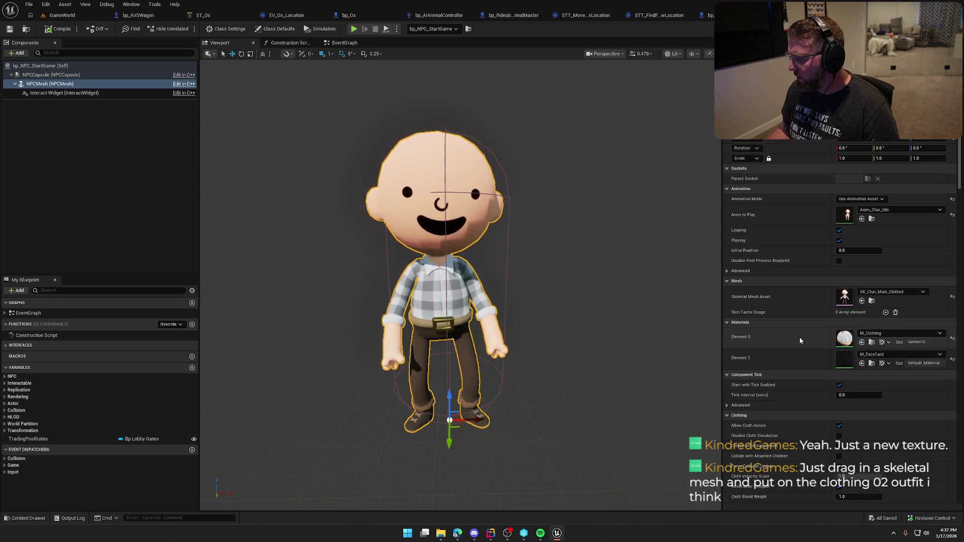
pyautogui.click(872, 343)
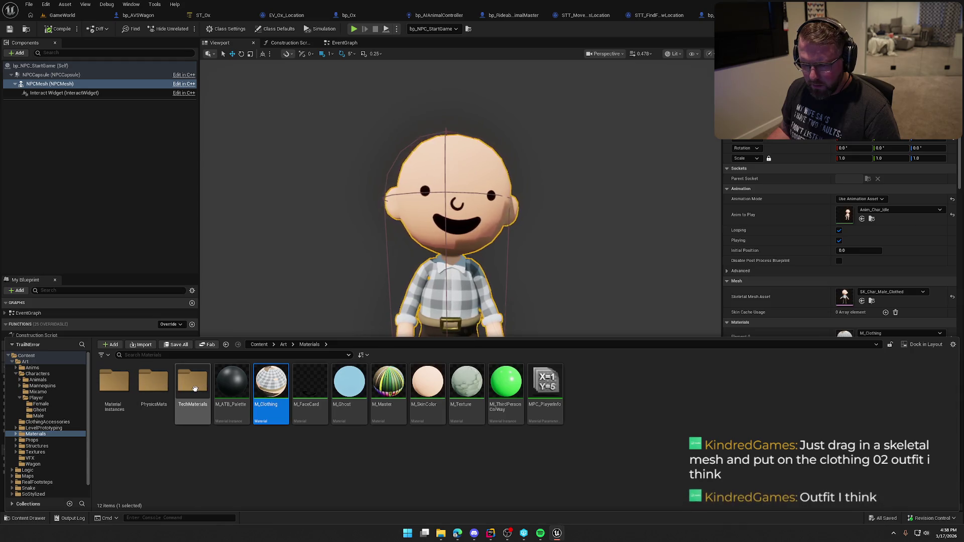
pyautogui.doubleClick(115, 384)
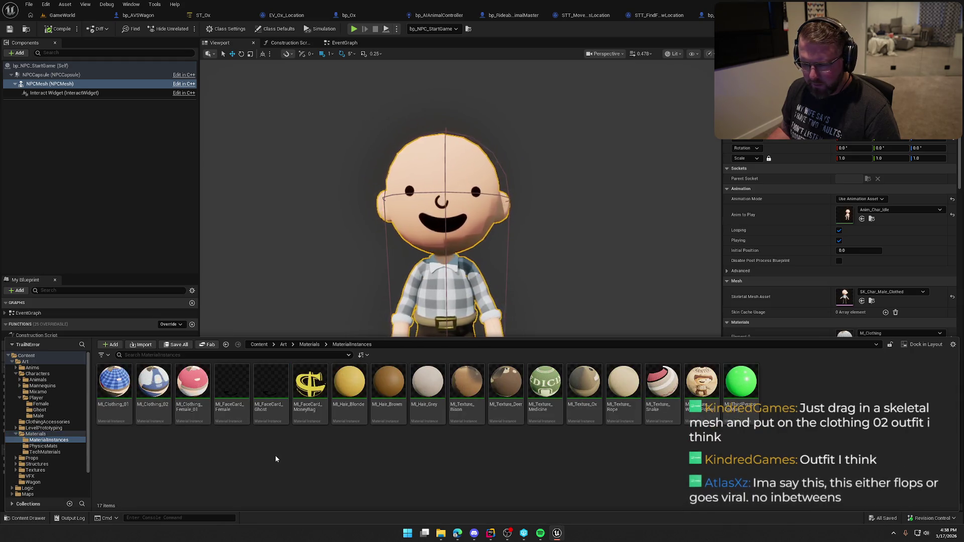
pyautogui.click(158, 393)
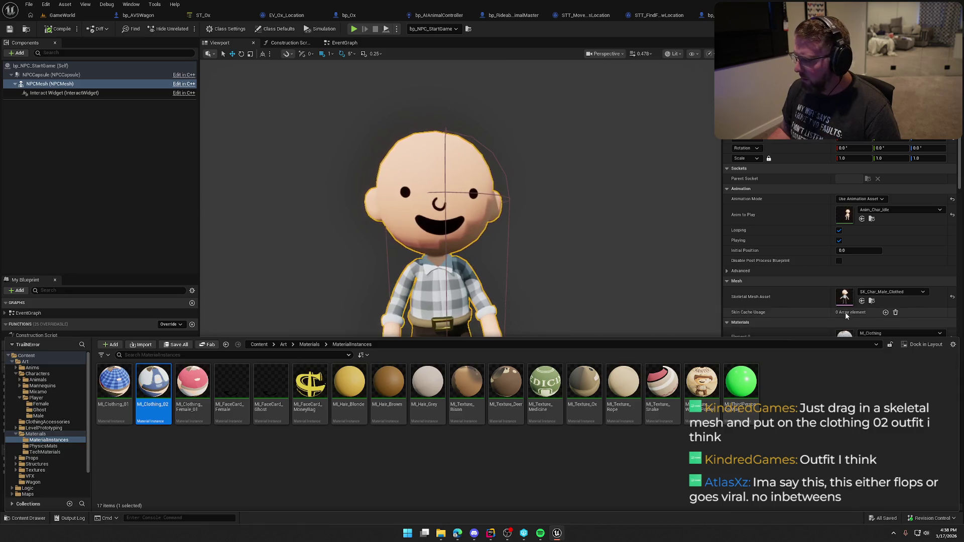
pyautogui.click(783, 302)
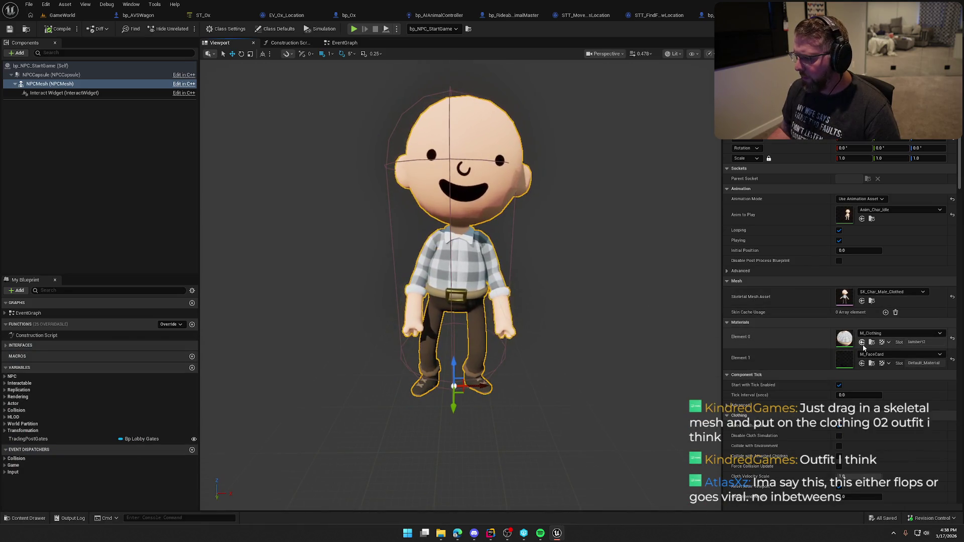
pyautogui.click(862, 342)
pyautogui.scroll(3, 452, 282)
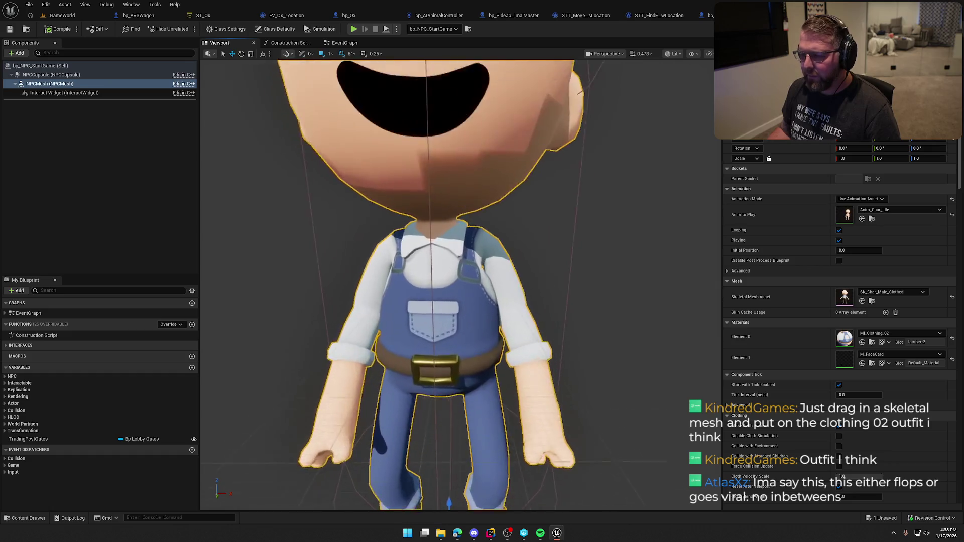
pyautogui.scroll(-3, 452, 282)
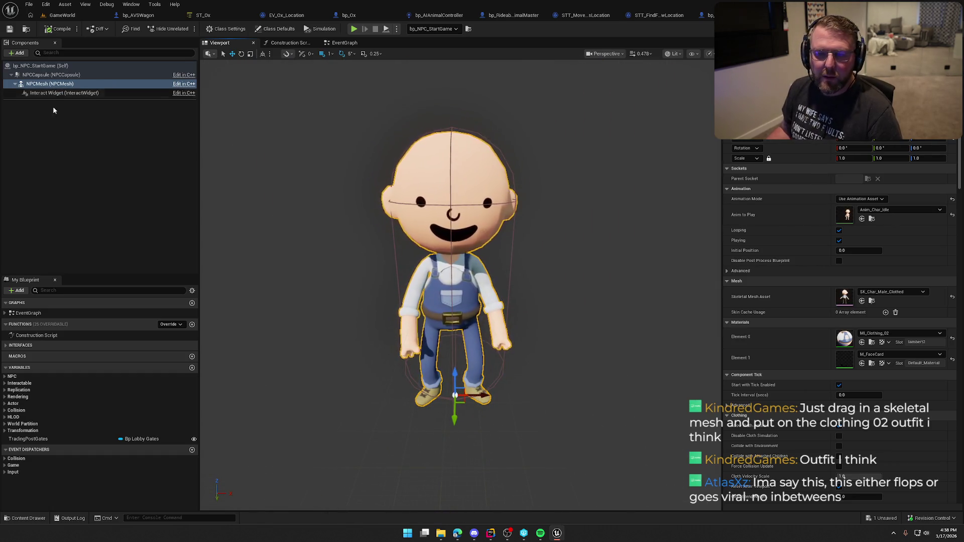
# Step: Add a Static Mesh component named Hat using SM_Hat, attached to the head socket and rotated upright
pyautogui.click(18, 53)
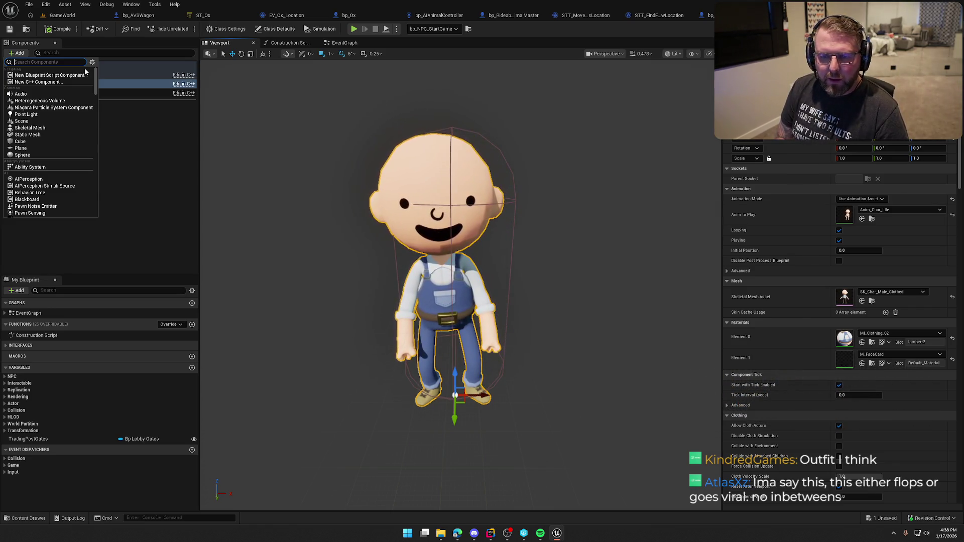
pyautogui.write('stati')
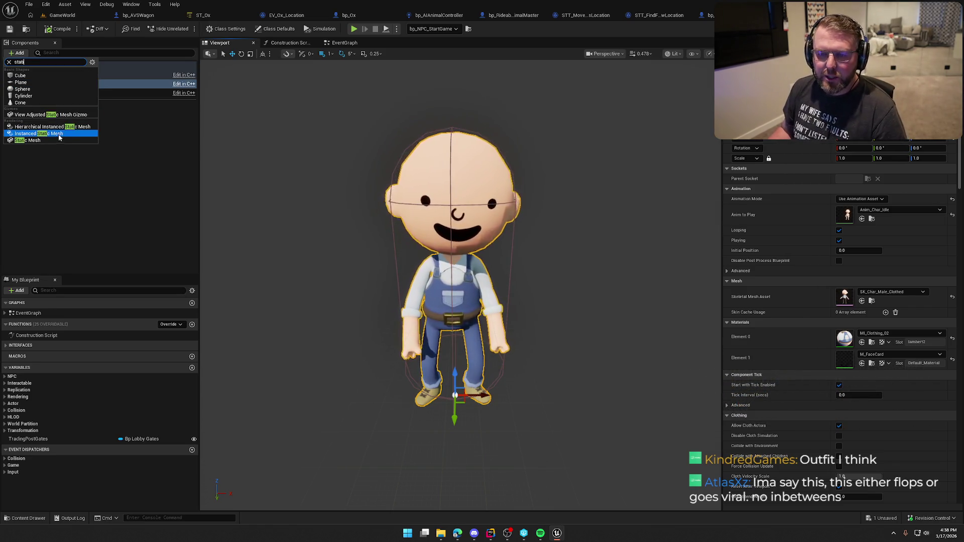
pyautogui.click(59, 140)
pyautogui.write('Hat')
pyautogui.press('Return')
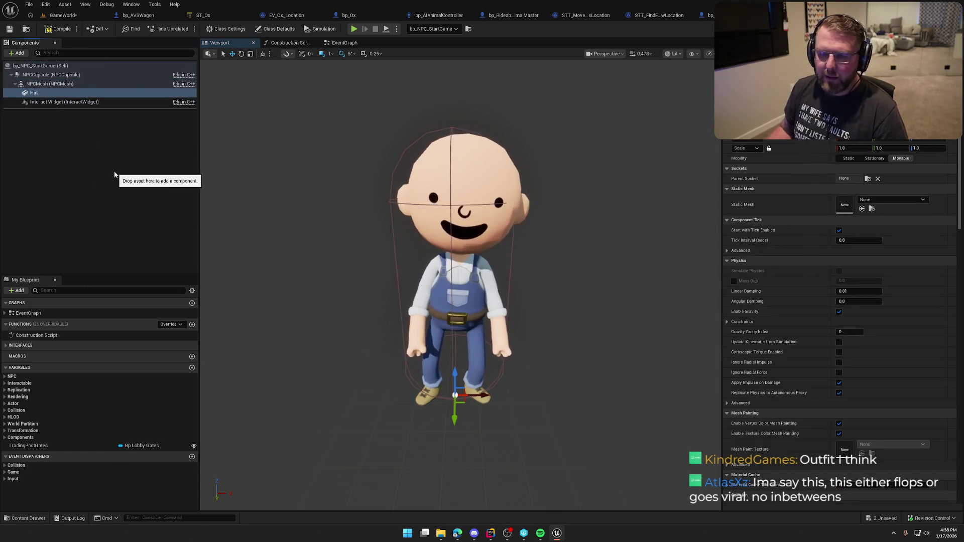
pyautogui.click(887, 200)
pyautogui.write('hat')
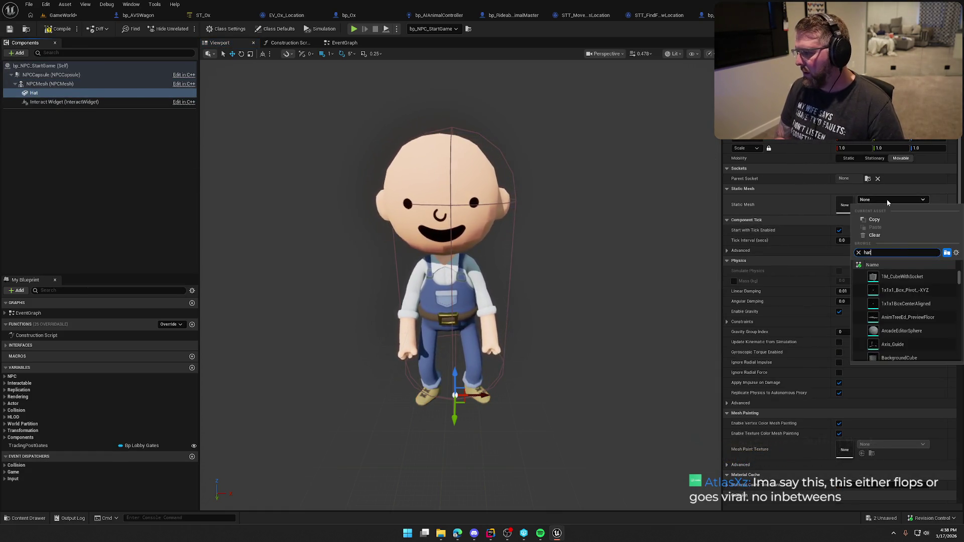
pyautogui.click(900, 295)
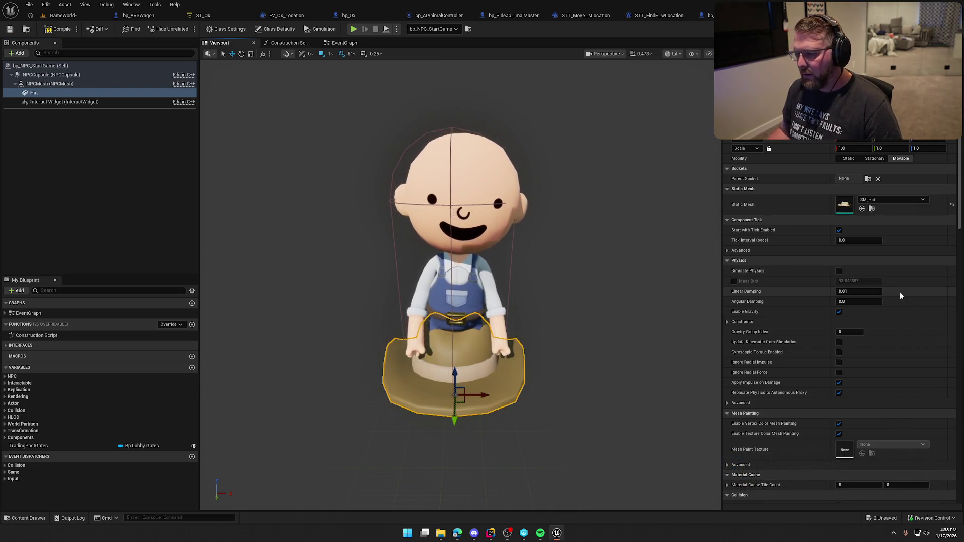
pyautogui.click(867, 178)
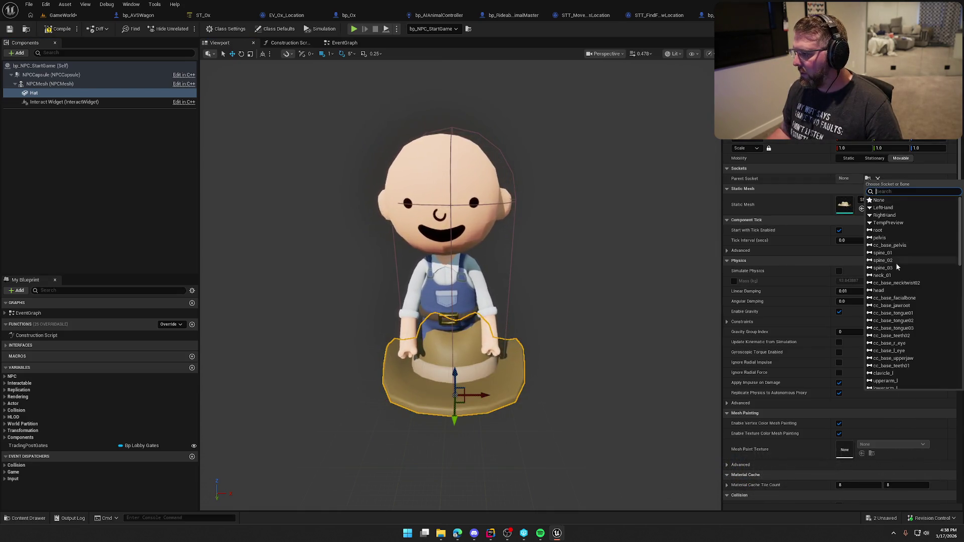
pyautogui.click(878, 290)
pyautogui.press('e')
pyautogui.moveTo(460, 216)
pyautogui.mouseDown()
pyautogui.moveTo(442, 253)
pyautogui.moveTo(460, 237)
pyautogui.mouseUp()
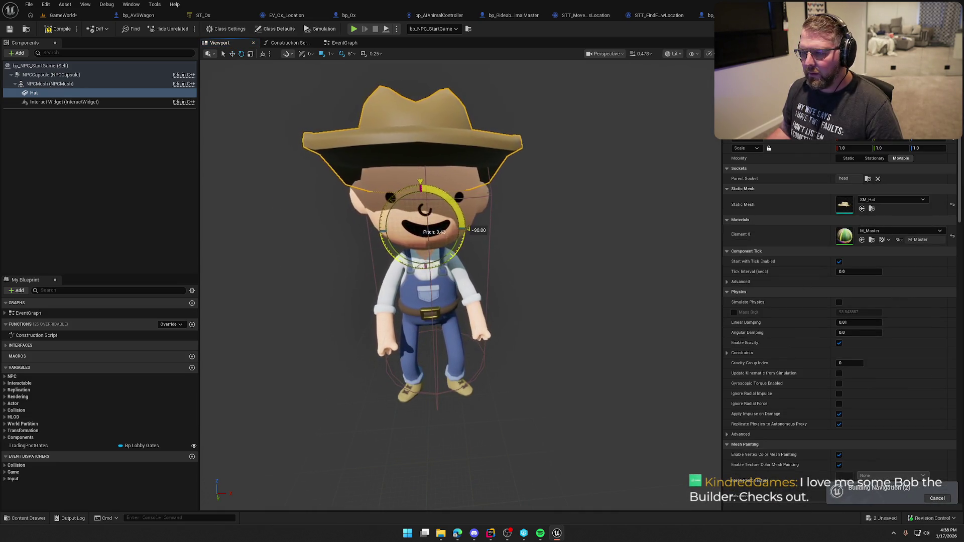
pyautogui.click(585, 184)
pyautogui.moveTo(586, 183); pyautogui.dragTo(542, 206)
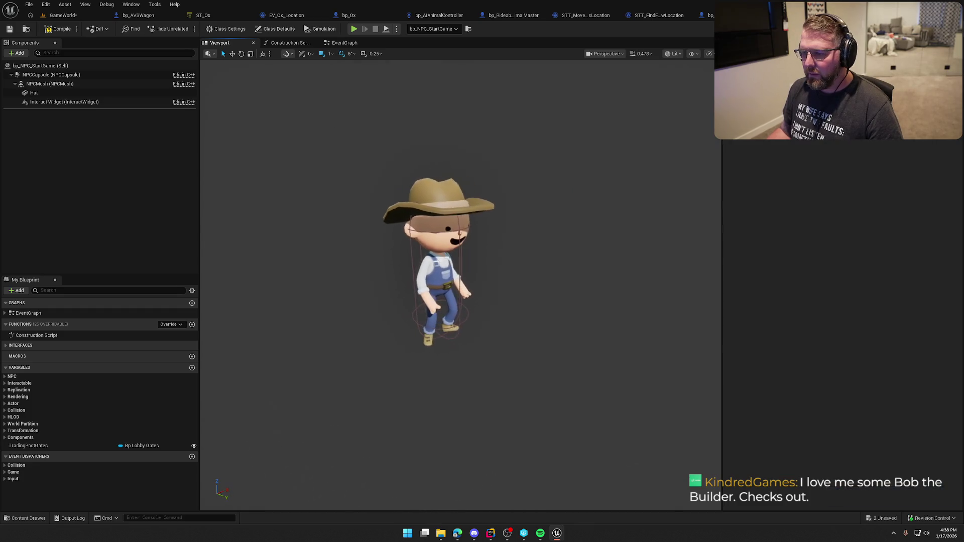
# Step: Swap the Hat's mesh to SM_Hat_01 and preview the character from a lower angle
pyautogui.click(420, 191)
pyautogui.click(883, 199)
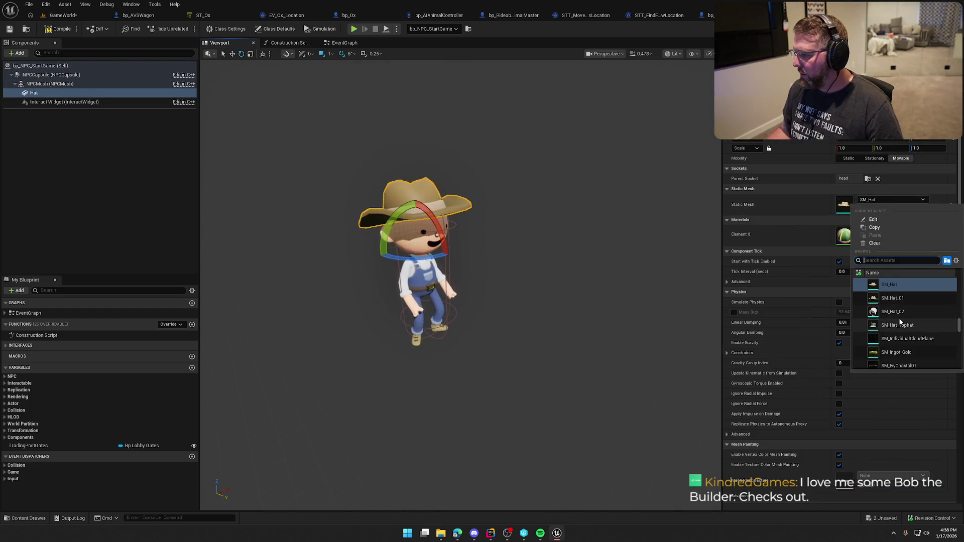
pyautogui.scroll(1, 900, 322)
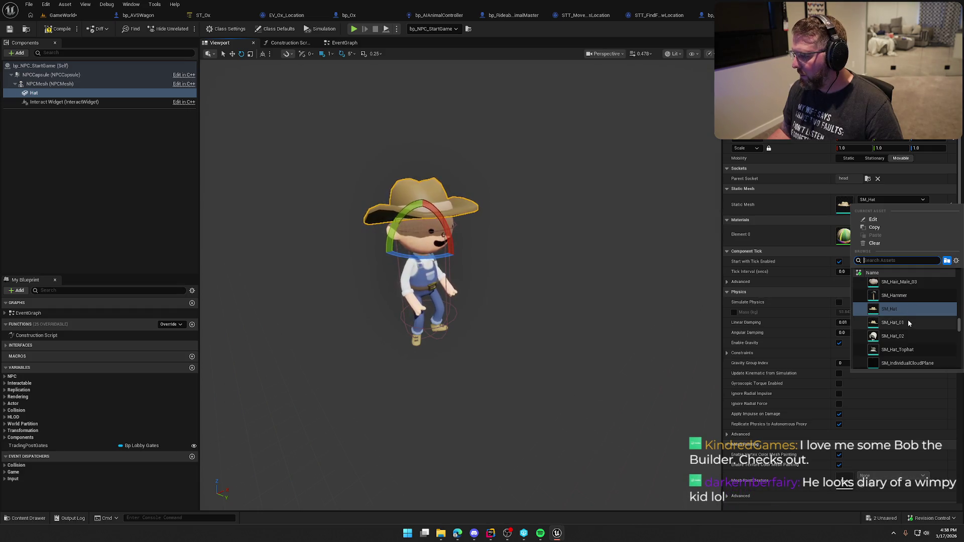
pyautogui.click(908, 323)
pyautogui.click(560, 238)
pyautogui.scroll(3, 561, 238)
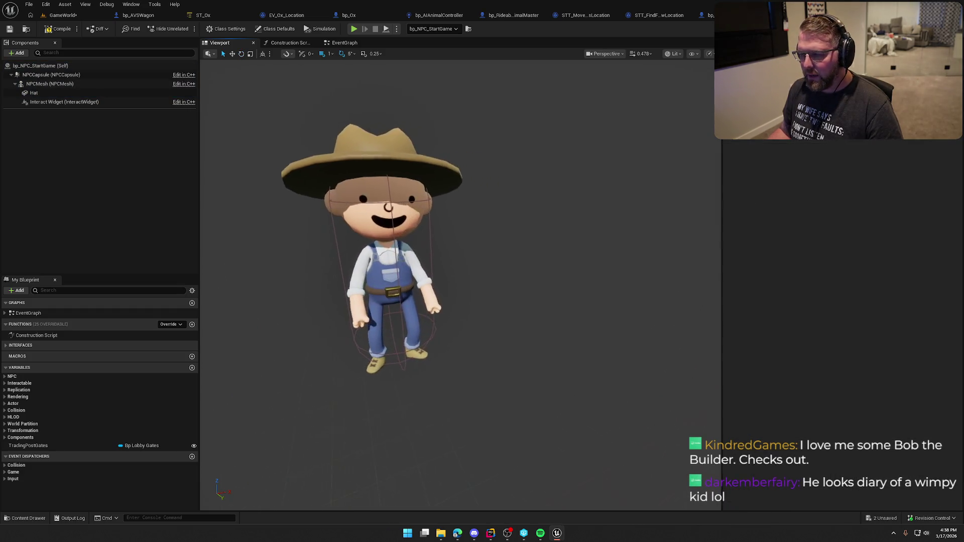
pyautogui.moveTo(530, 227); pyautogui.dragTo(546, 232)
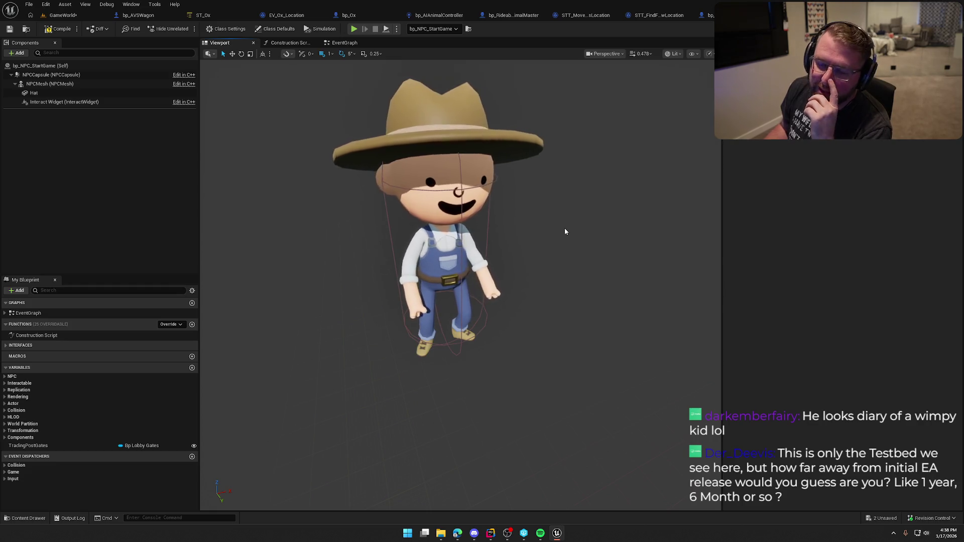
# Step: Add a Static Mesh component under NPCMesh and name it FacialHair
pyautogui.click(41, 84)
pyautogui.click(17, 53)
pyautogui.write('stati')
pyautogui.click(31, 142)
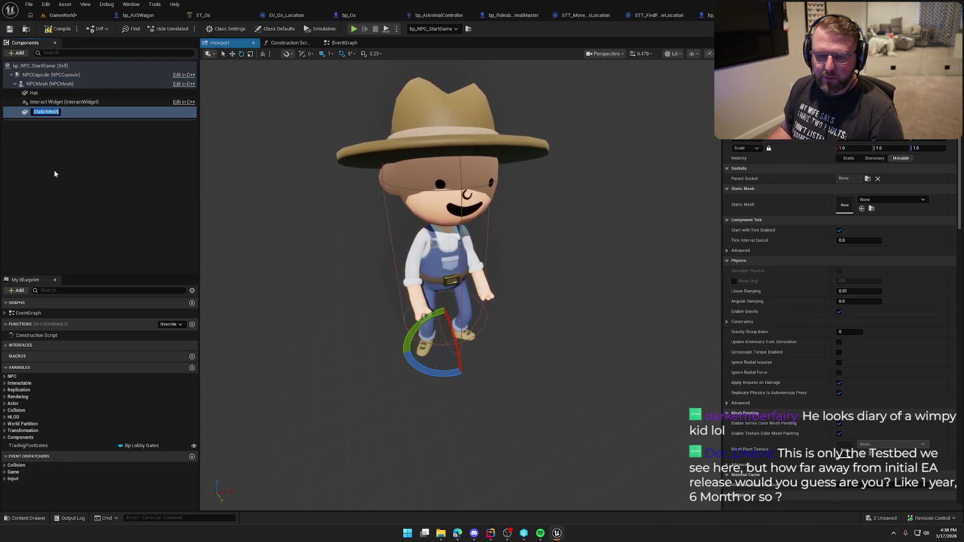
pyautogui.write('Faci')
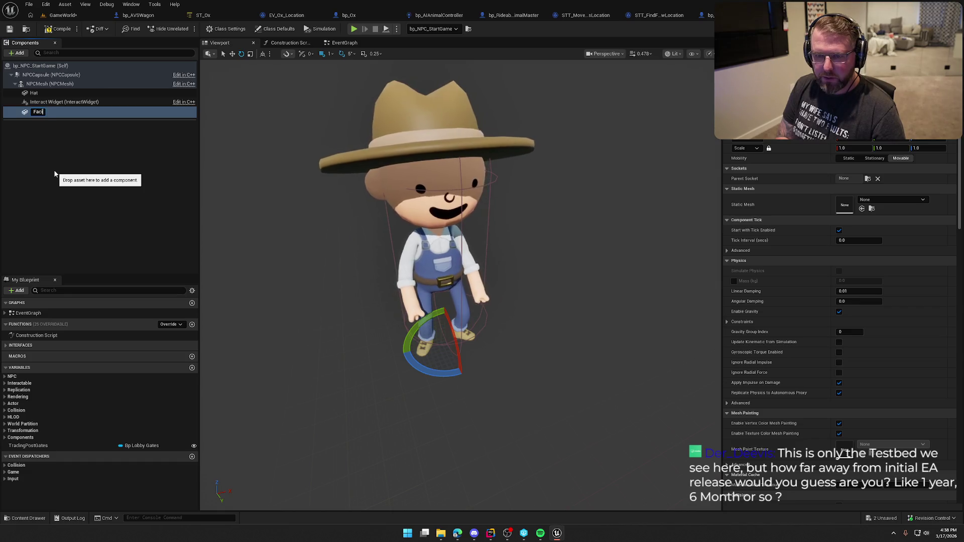
pyautogui.write('alHar')
pyautogui.press('Return')
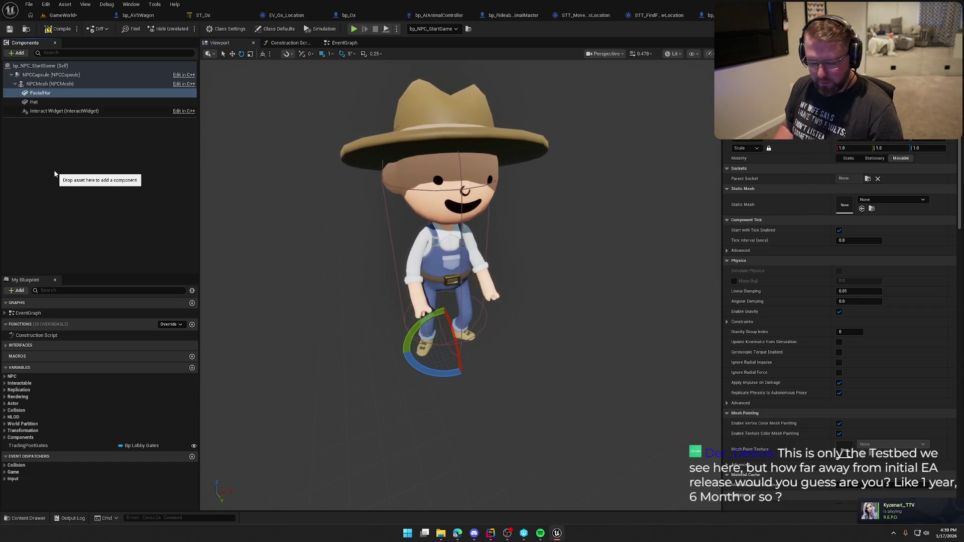
pyautogui.press('F2')
pyautogui.write('FacialHair')
pyautogui.press('Return')
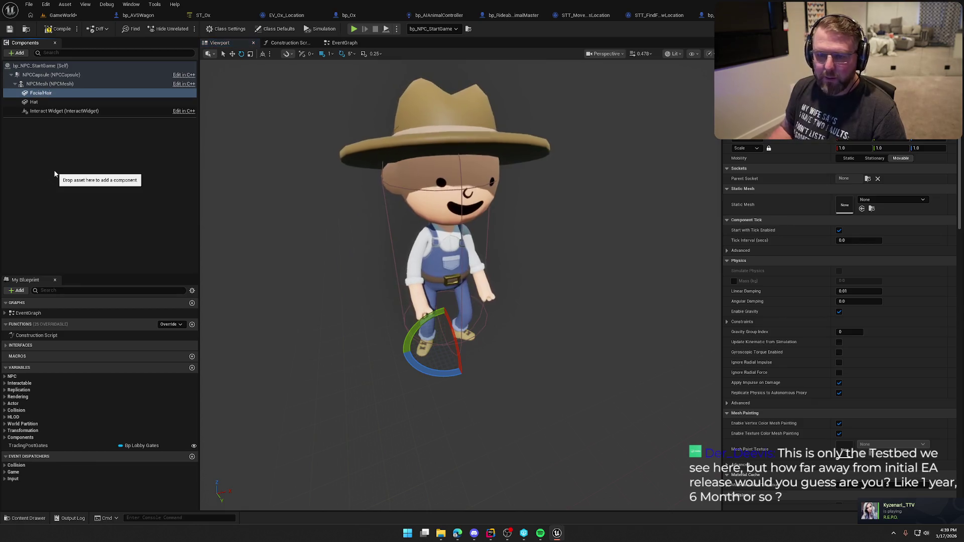
# Step: Attach FacialHair to the head socket and set its mesh to SM_Mustache
pyautogui.click(867, 179)
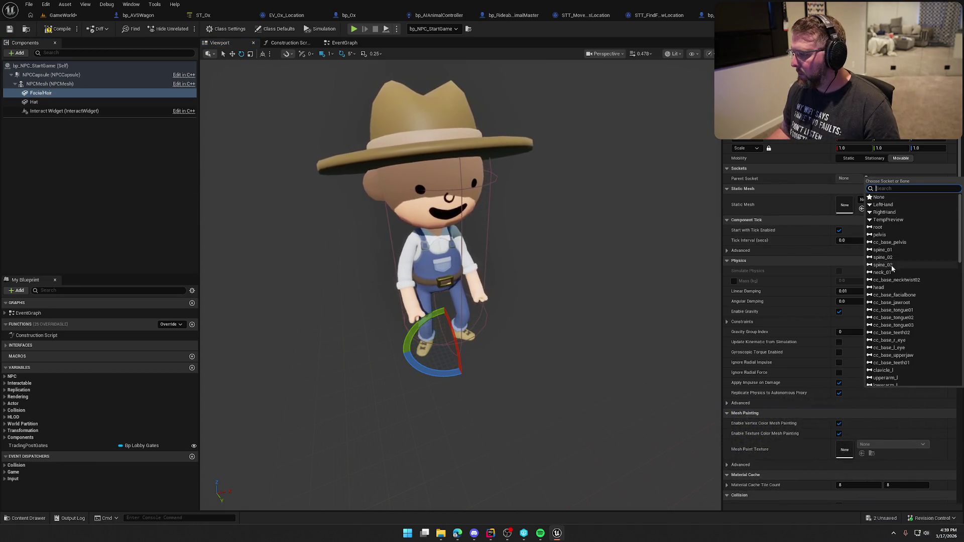
pyautogui.click(879, 287)
pyautogui.click(886, 200)
pyautogui.write('beard')
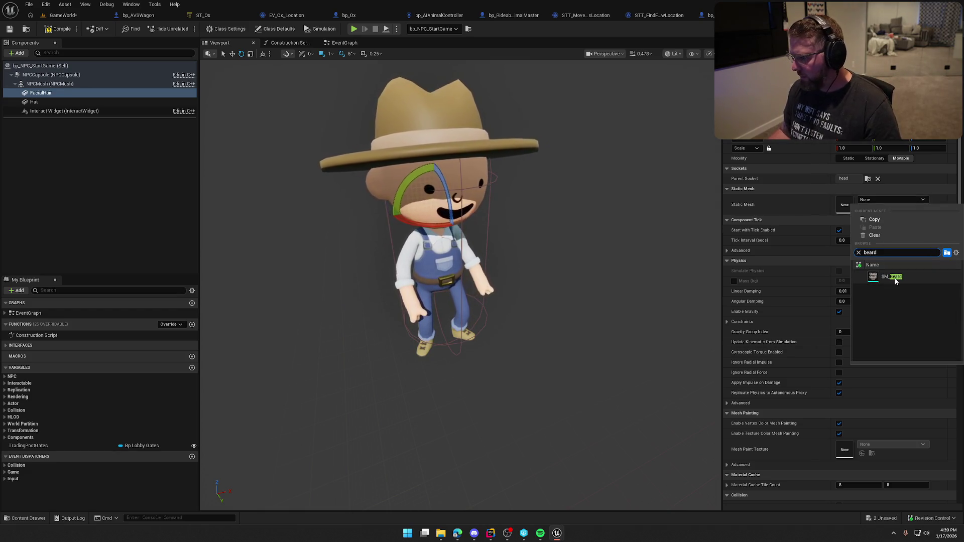
pyautogui.click(893, 276)
pyautogui.click(871, 209)
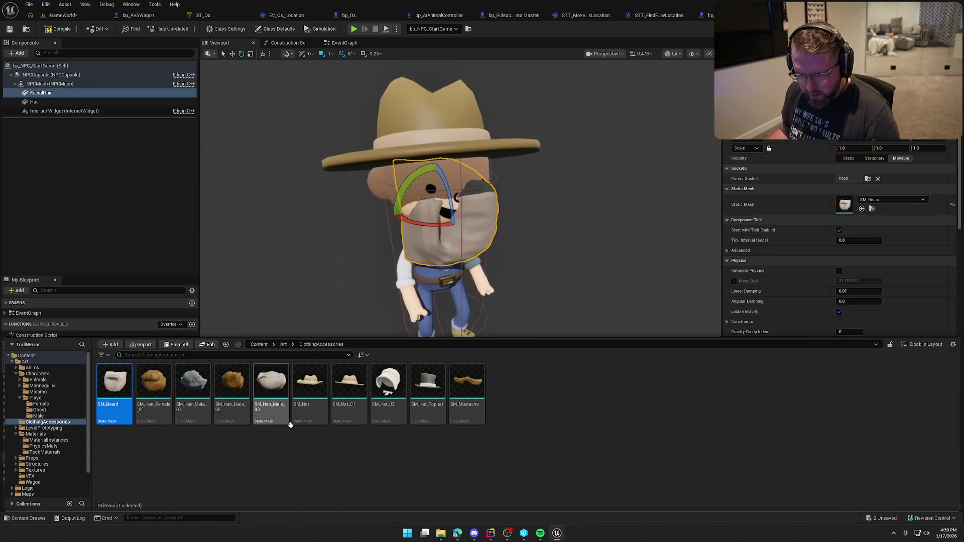
pyautogui.click(472, 390)
pyautogui.click(861, 209)
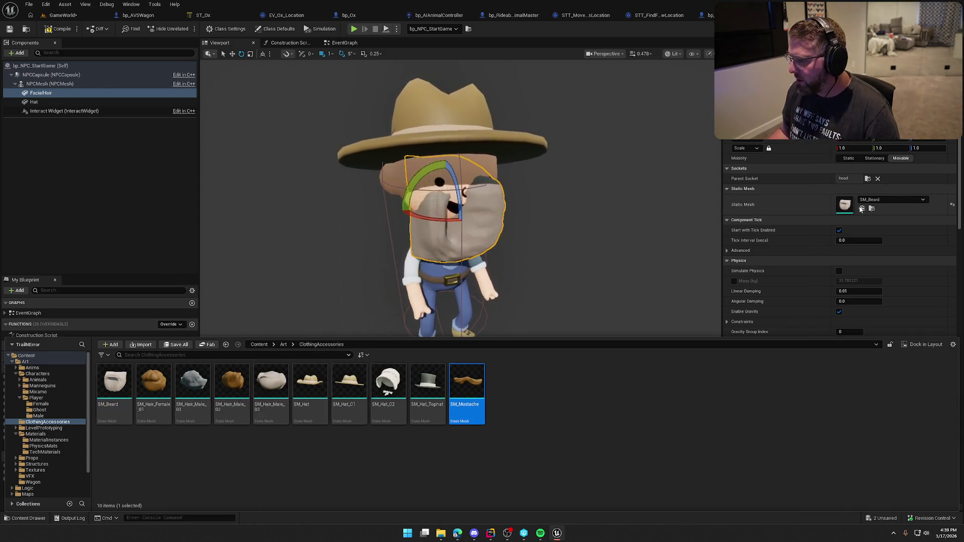
# Step: Rotate and move the mustache into place under the nose
pyautogui.moveTo(427, 182); pyautogui.dragTo(437, 153)
pyautogui.moveTo(553, 276)
pyautogui.mouseDown()
pyautogui.moveTo(496, 271)
pyautogui.moveTo(561, 281)
pyautogui.mouseUp()
pyautogui.press('w')
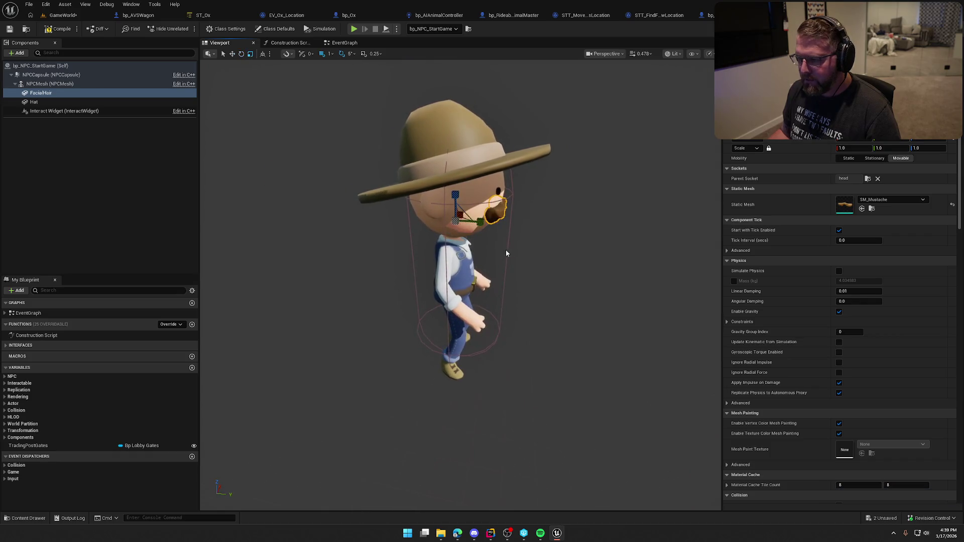
pyautogui.moveTo(483, 226)
pyautogui.mouseDown()
pyautogui.moveTo(552, 261)
pyautogui.moveTo(617, 274)
pyautogui.moveTo(598, 272)
pyautogui.mouseUp()
pyautogui.click(599, 273)
pyautogui.scroll(2, 598, 273)
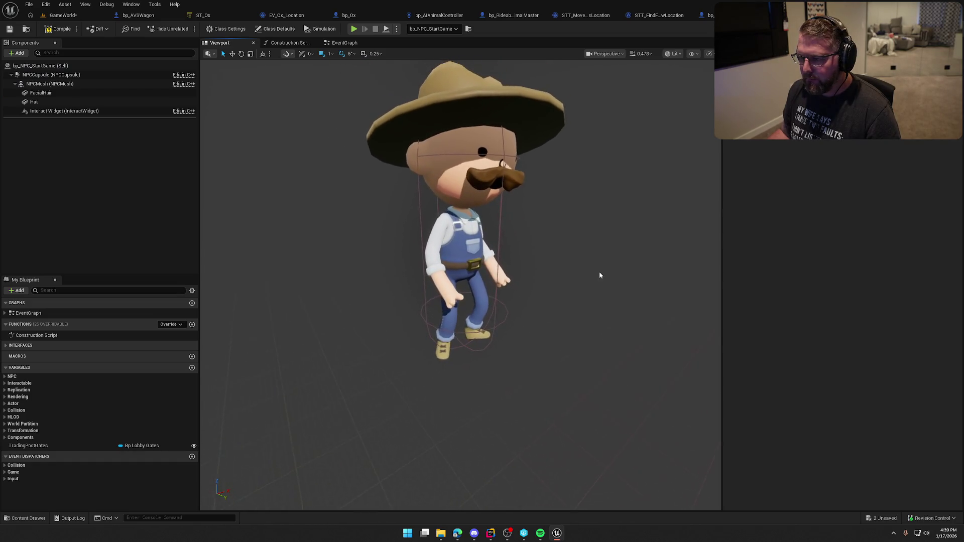
pyautogui.click(50, 101)
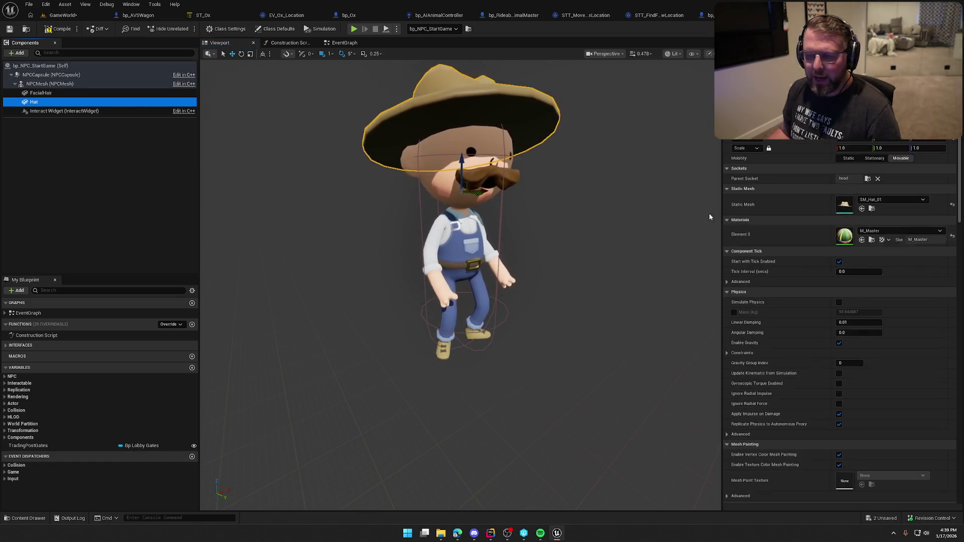
# Step: Replace the Hat's static mesh with SM_Hair_Male_01 from the Content Drawer
pyautogui.hotkey('ctrl', 'space')
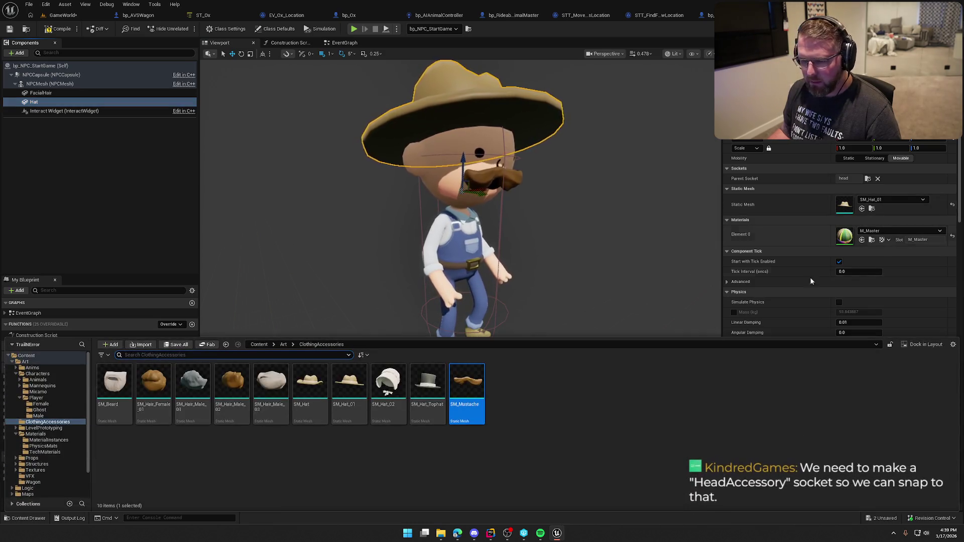
pyautogui.moveTo(271, 381)
pyautogui.mouseDown()
pyautogui.moveTo(793, 273)
pyautogui.moveTo(848, 206)
pyautogui.mouseUp()
pyautogui.moveTo(645, 243)
pyautogui.mouseDown()
pyautogui.moveTo(653, 230)
pyautogui.moveTo(652, 261)
pyautogui.mouseUp()
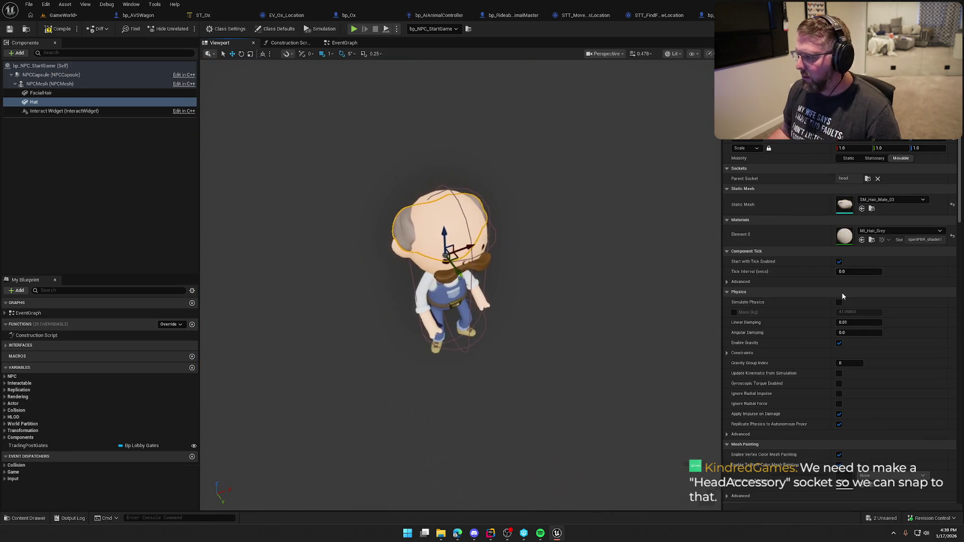
pyautogui.hotkey('ctrl', 'space')
pyautogui.moveTo(204, 394)
pyautogui.mouseDown()
pyautogui.moveTo(598, 344)
pyautogui.moveTo(869, 215)
pyautogui.moveTo(853, 206)
pyautogui.mouseUp()
pyautogui.click(567, 327)
pyautogui.moveTo(567, 327); pyautogui.dragTo(567, 281)
pyautogui.click(442, 231)
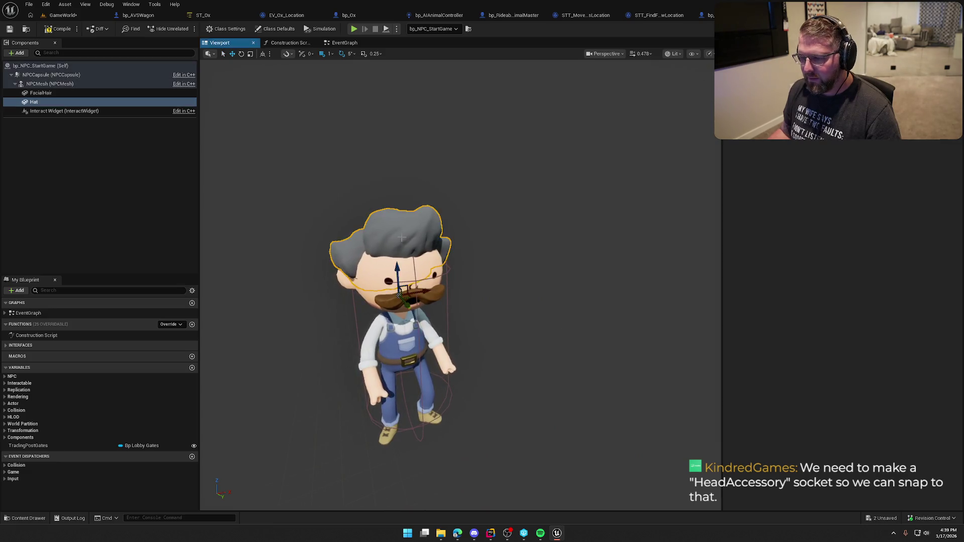
pyautogui.click(861, 208)
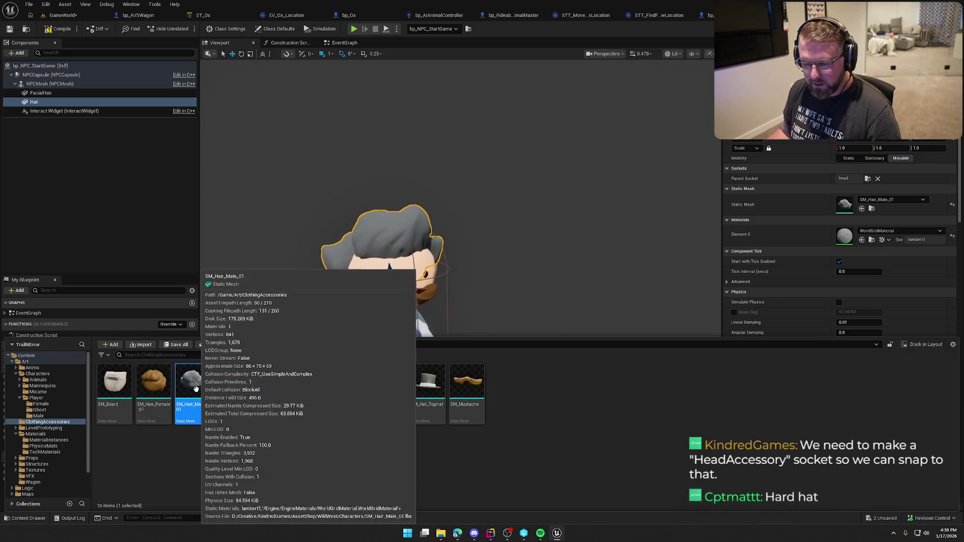
pyautogui.doubleClick(156, 388)
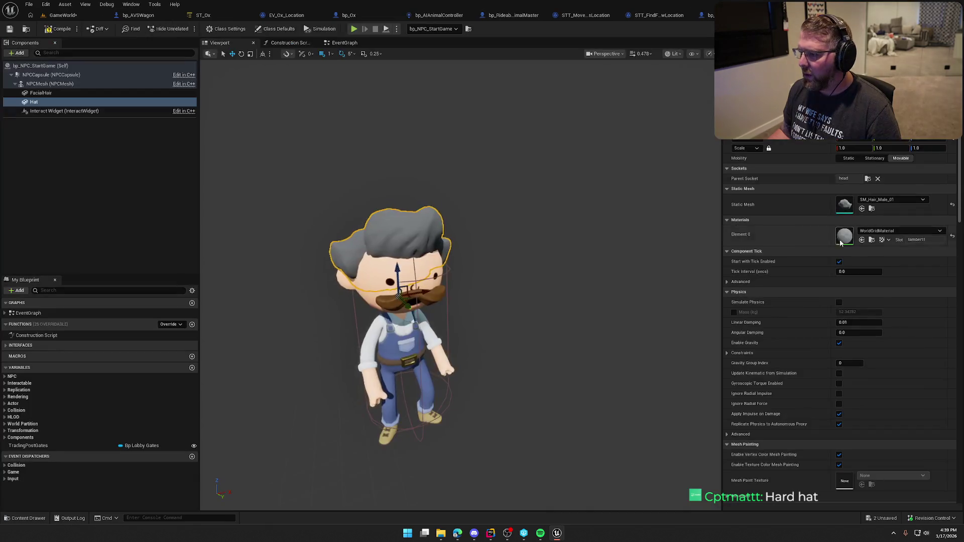
# Step: Set Element 0 of the hair and mustache to MI_Hair_Blonde, then compile
pyautogui.click(881, 231)
pyautogui.write('mi_hair')
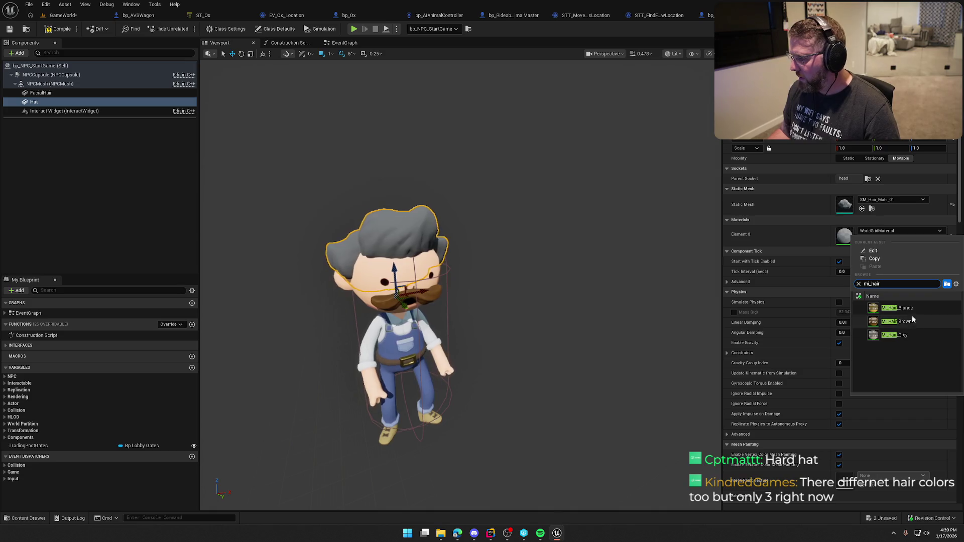
pyautogui.click(913, 309)
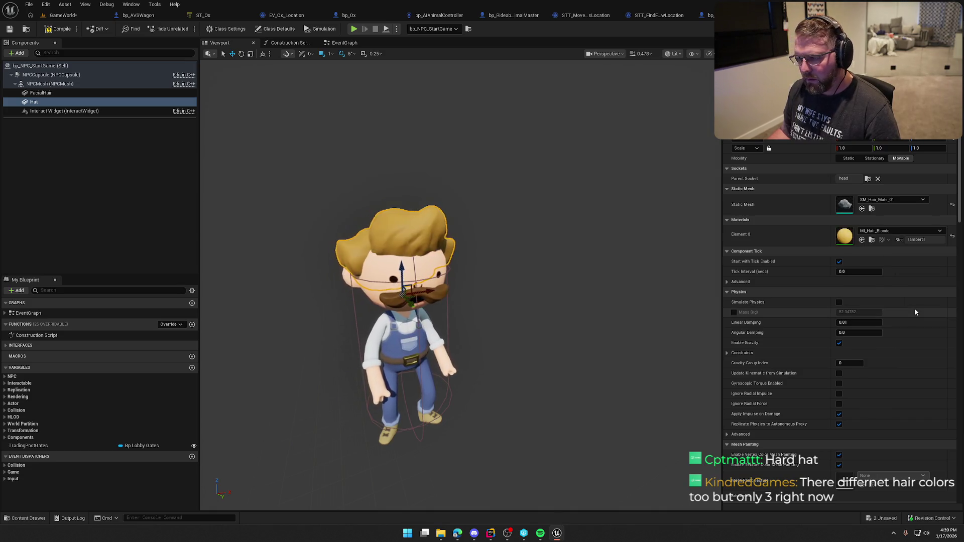
pyautogui.click(442, 295)
pyautogui.click(899, 231)
pyautogui.write('mi')
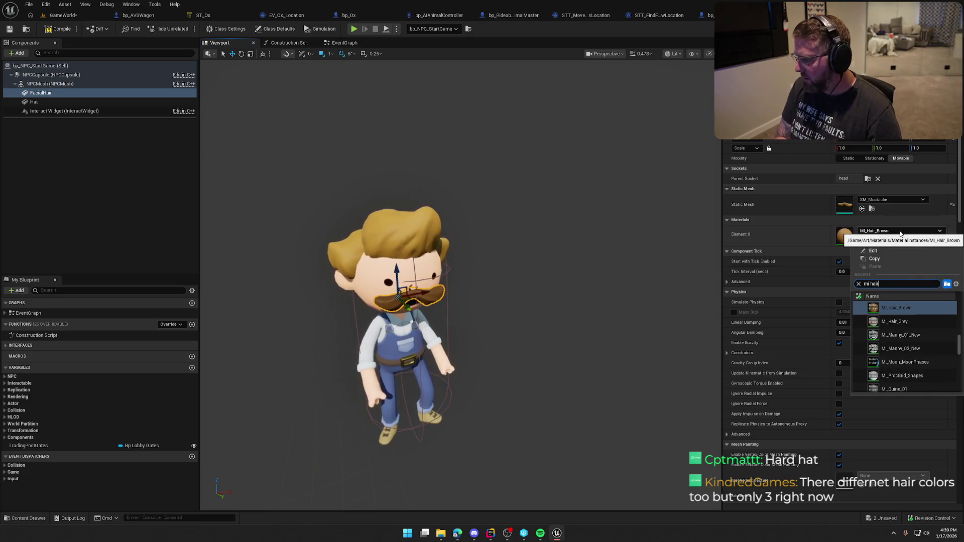
pyautogui.write(' hair')
pyautogui.click(917, 308)
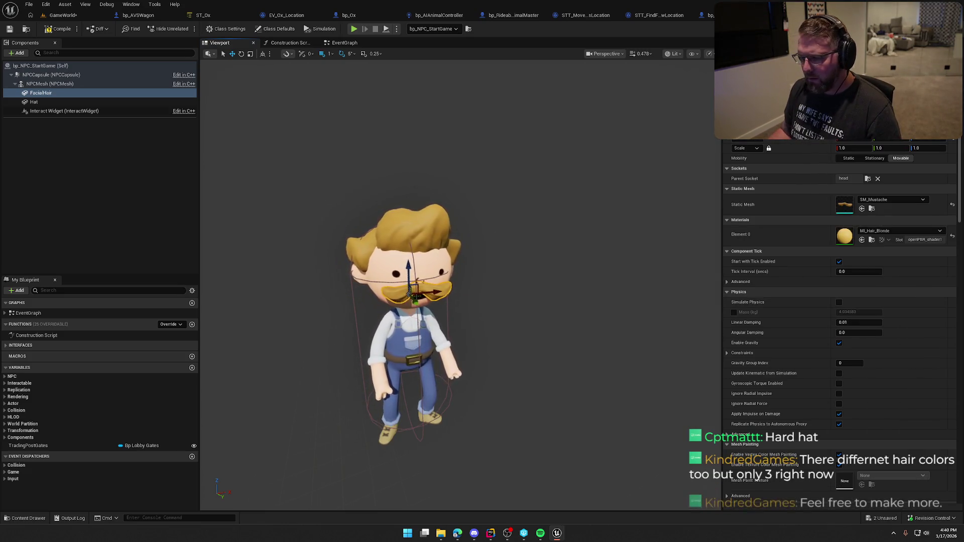
pyautogui.click(281, 89)
pyautogui.click(63, 31)
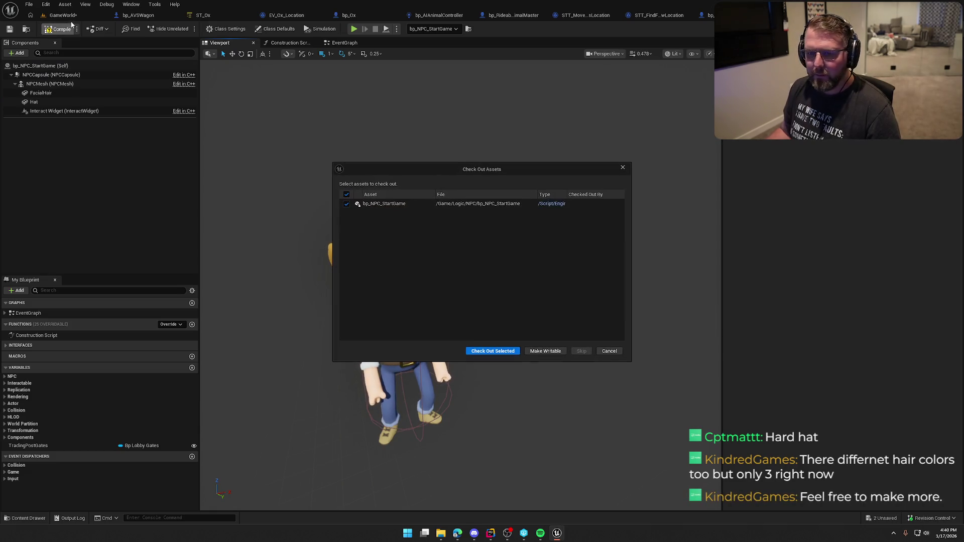
# Step: Check out the blueprint asset, then view the updated NPC in the GameWorld level
pyautogui.click(492, 351)
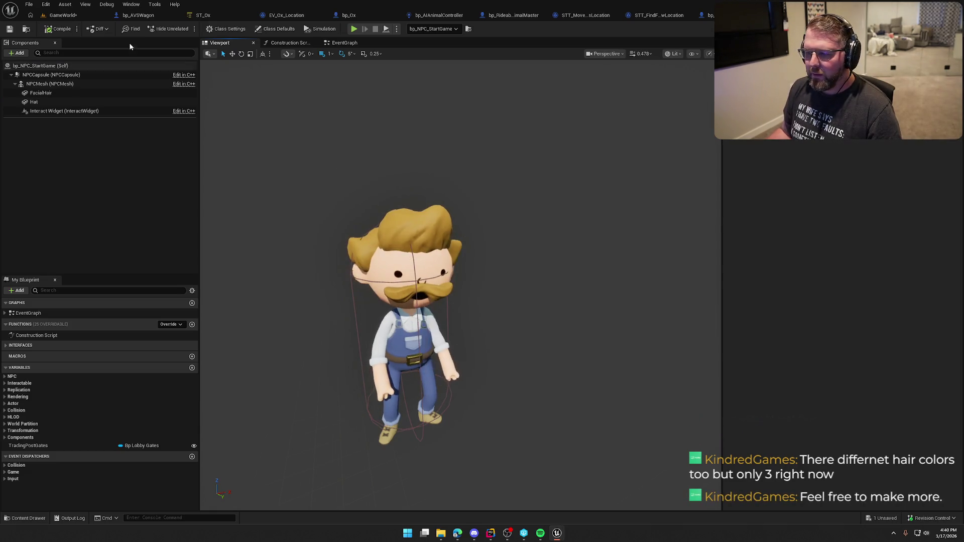
pyautogui.click(65, 15)
pyautogui.moveTo(497, 241)
pyautogui.mouseDown()
pyautogui.moveTo(497, 282)
pyautogui.moveTo(497, 241)
pyautogui.moveTo(487, 231)
pyautogui.mouseUp()
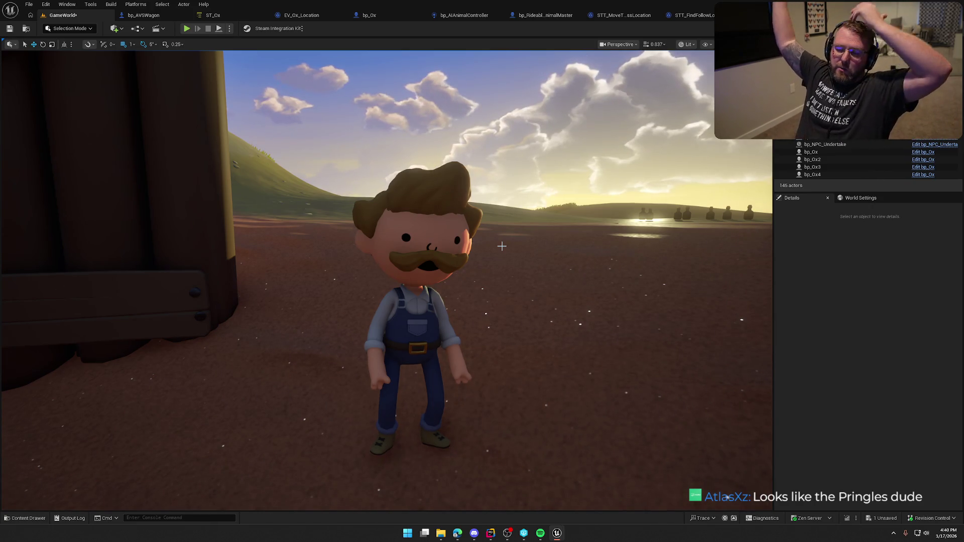
pyautogui.click(502, 246)
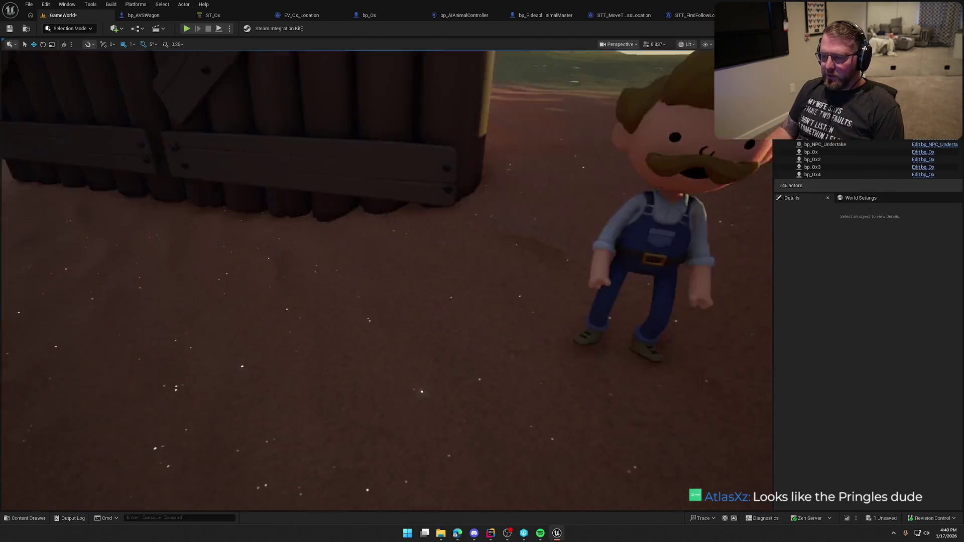
# Step: Open the TrailMap level from Content > Maps, saving GameWorld first
pyautogui.hotkey('ctrl', 'space')
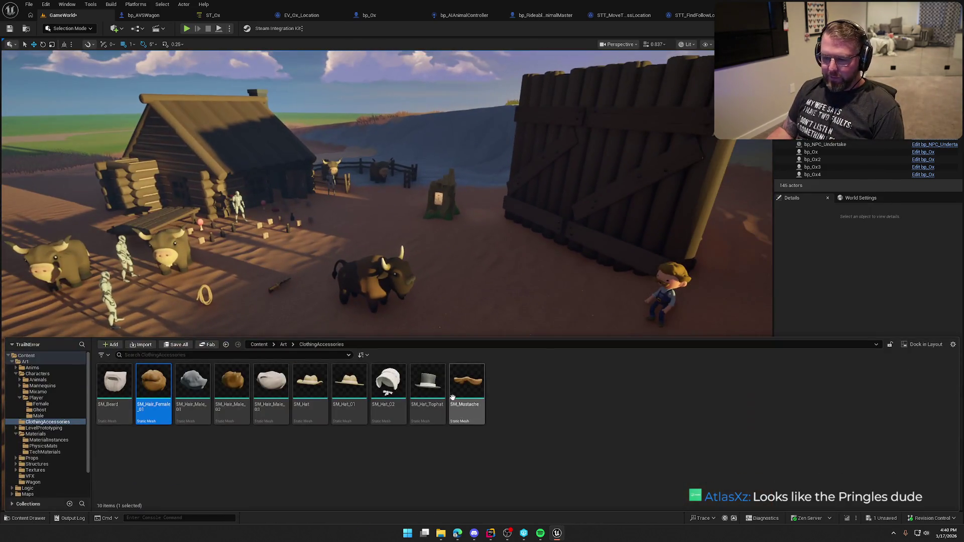
pyautogui.click(12, 362)
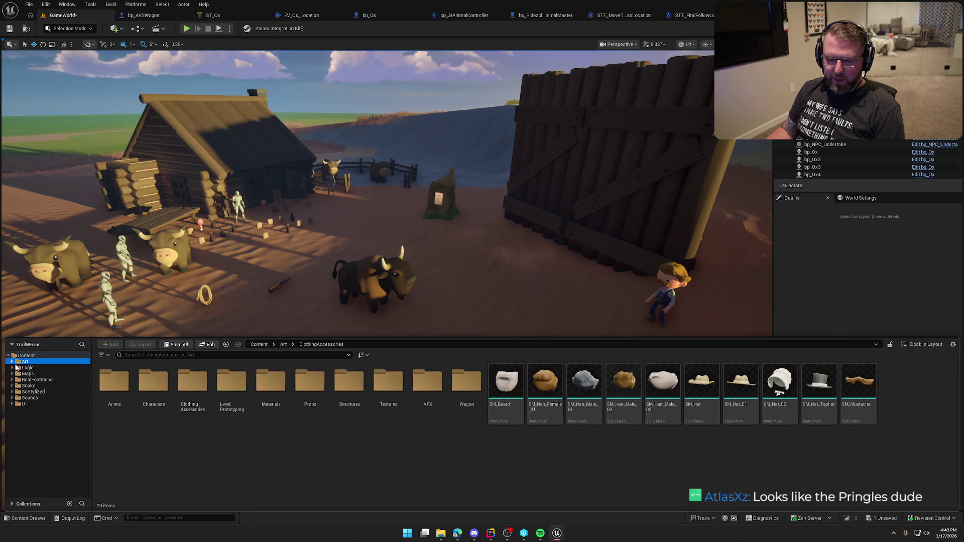
pyautogui.click(28, 374)
pyautogui.doubleClick(231, 389)
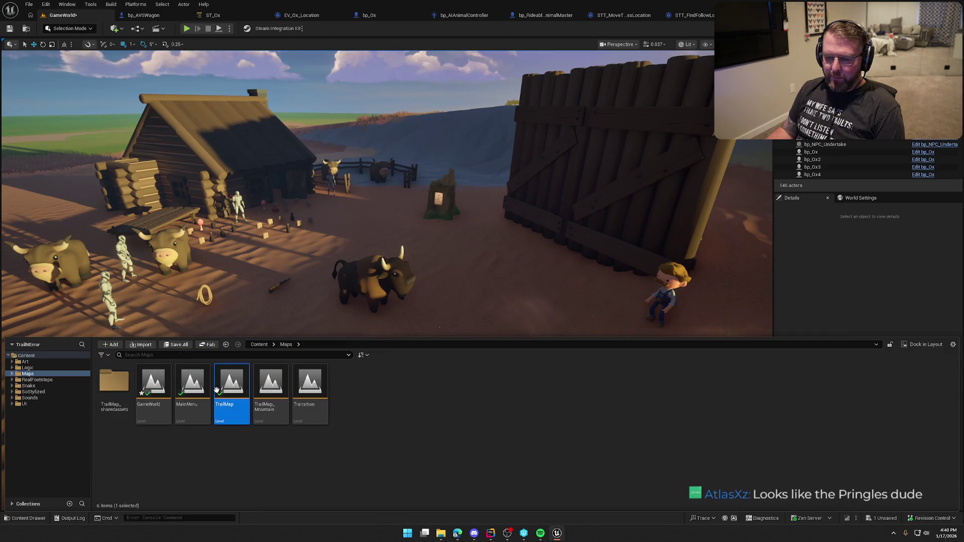
pyautogui.click(503, 351)
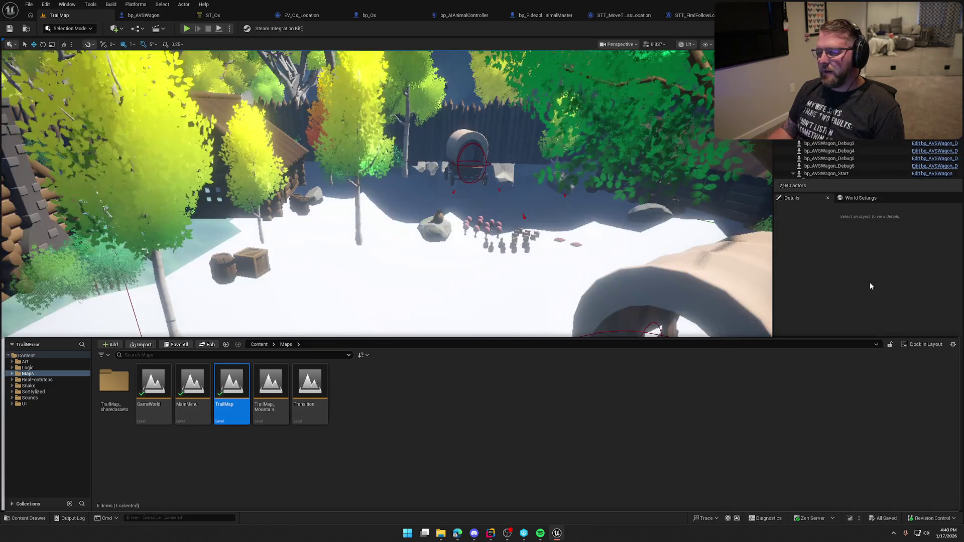
# Step: Fly over the village, forest path, canyon and distant mountains of TrailMap
pyautogui.click(871, 286)
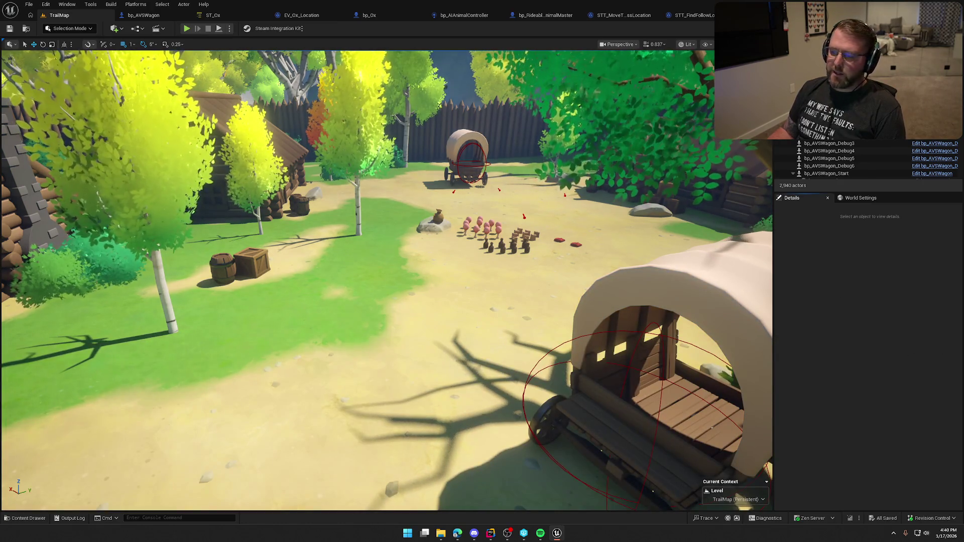
pyautogui.scroll(3, 387, 281)
pyautogui.press('e')
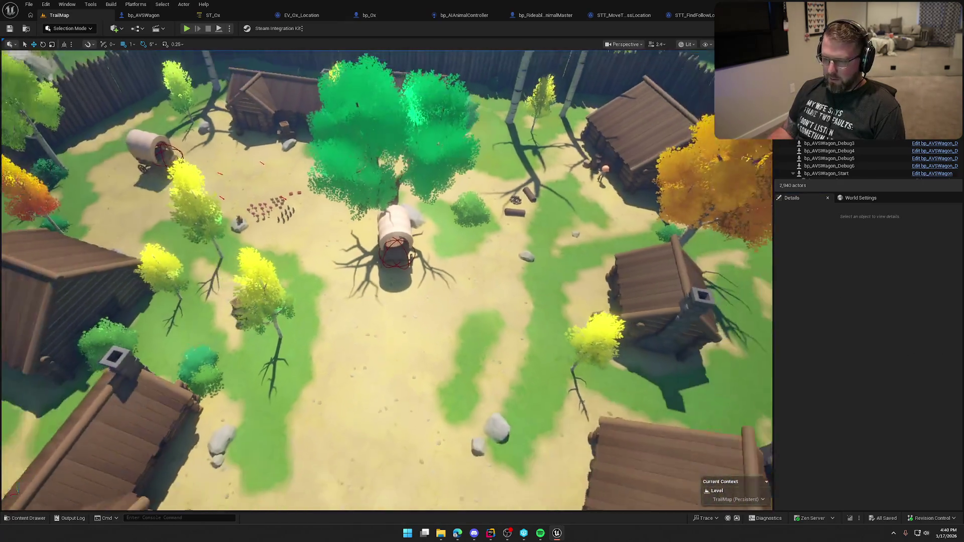
pyautogui.scroll(2, 387, 281)
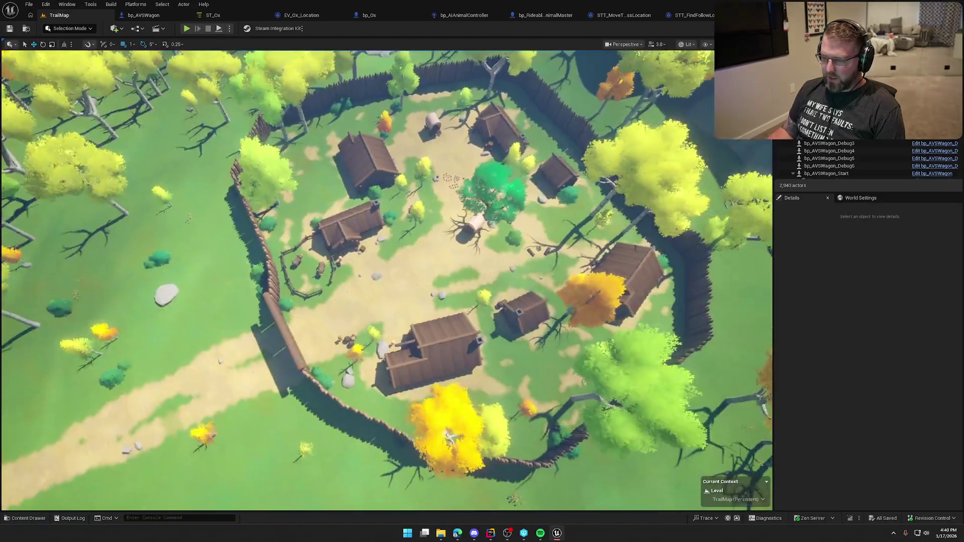
pyautogui.press('w')
pyautogui.press('a')
pyautogui.scroll(2, 386, 281)
pyautogui.press('w')
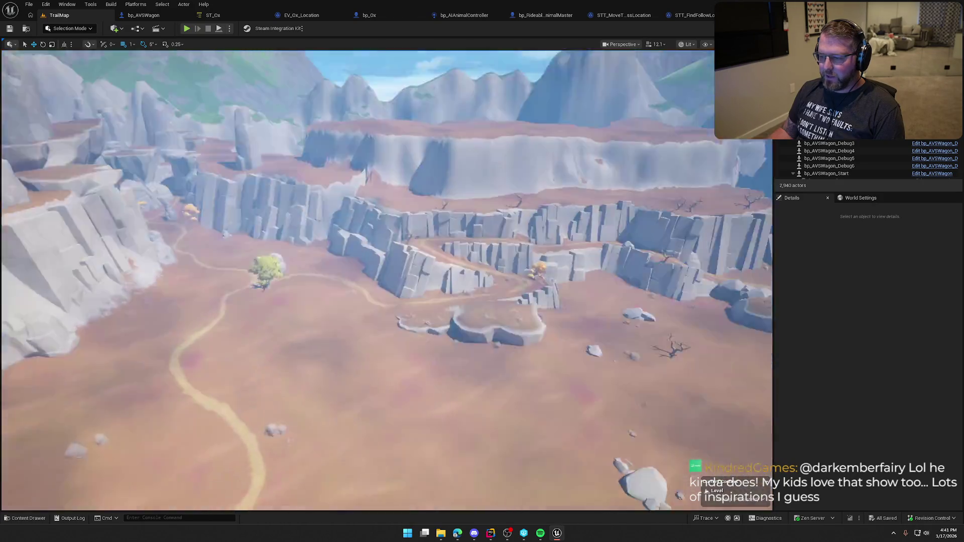
pyautogui.press('w')
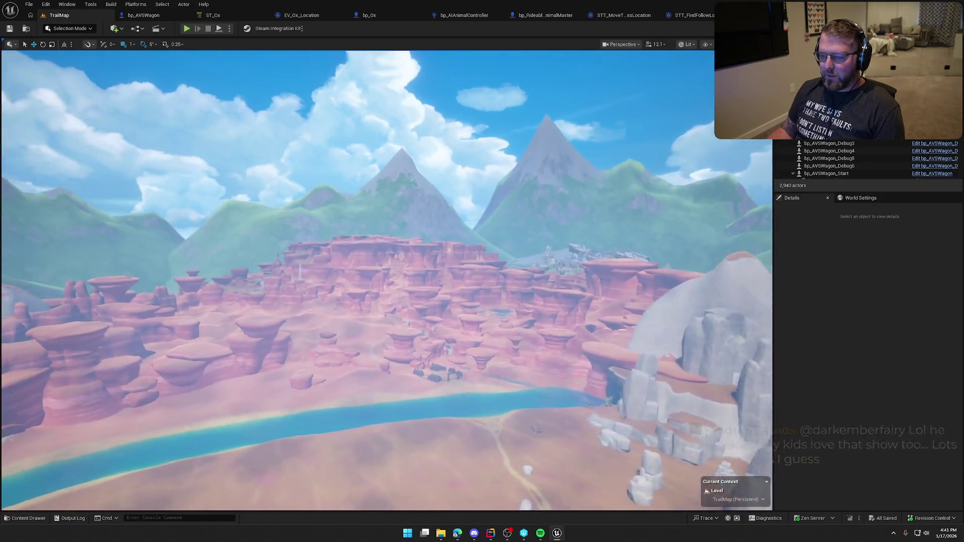
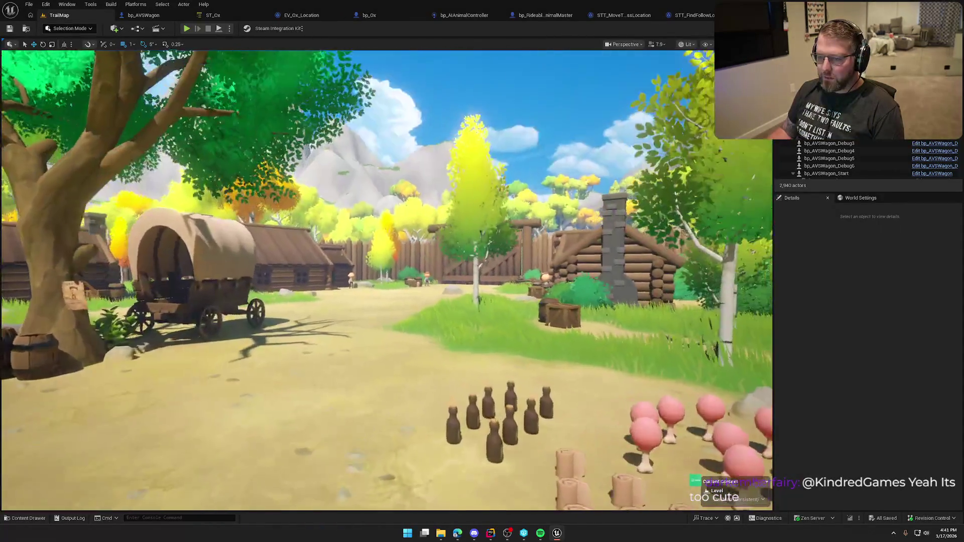
# Step: Bring up the ST_Deer state tree, then return to TrailMap and browse Content > Maps
pyautogui.scroll(-3, 386, 281)
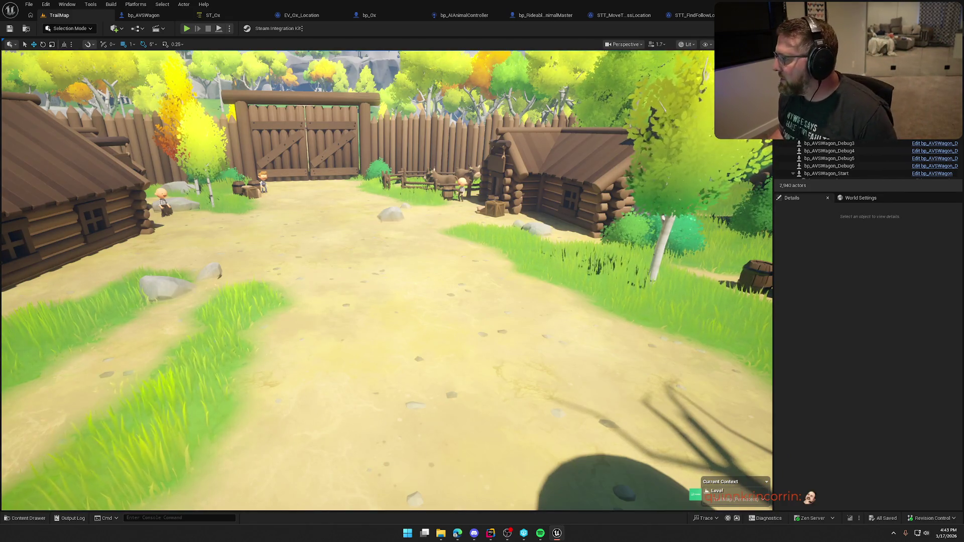
pyautogui.moveTo(249, 55); pyautogui.dragTo(248, 20)
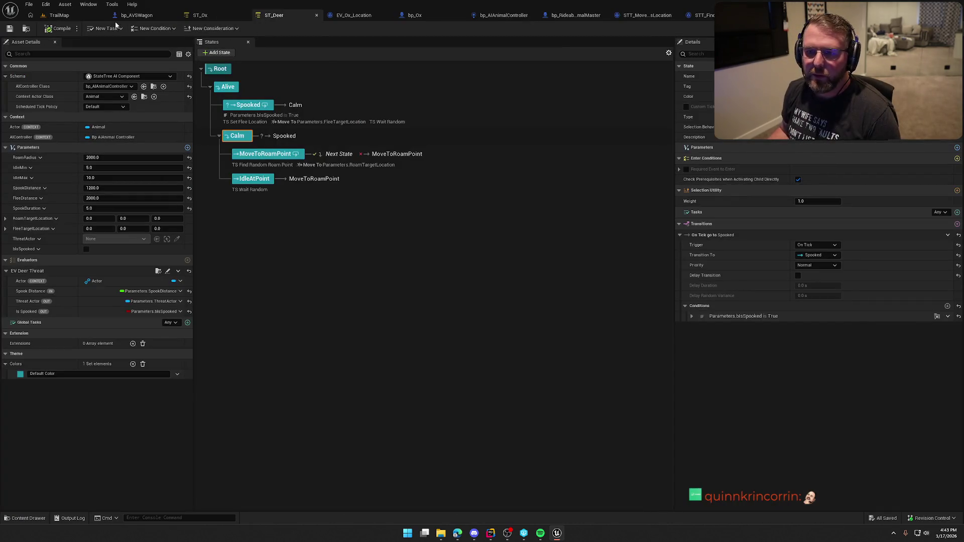
pyautogui.click(60, 15)
pyautogui.click(25, 518)
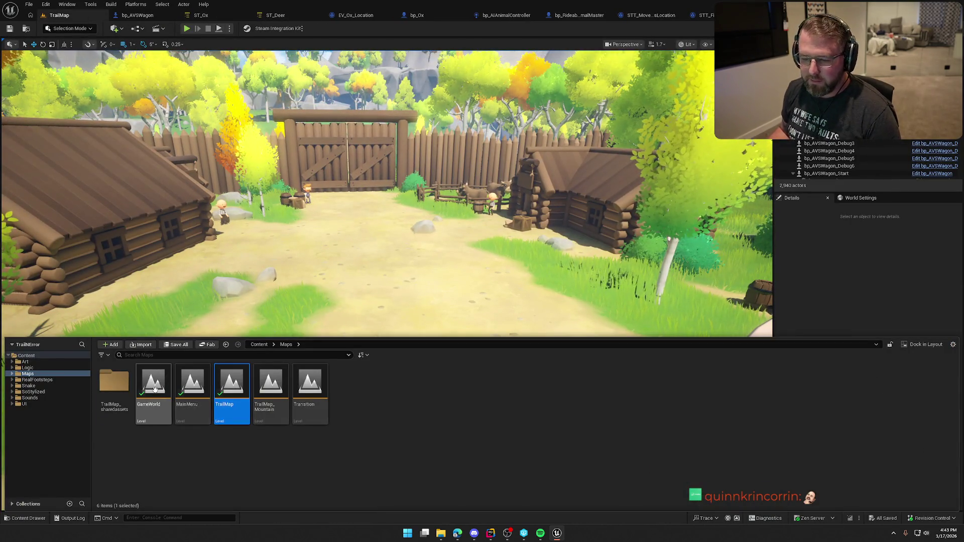
# Step: Open the GameWorld level from the Maps folder
pyautogui.doubleClick(154, 390)
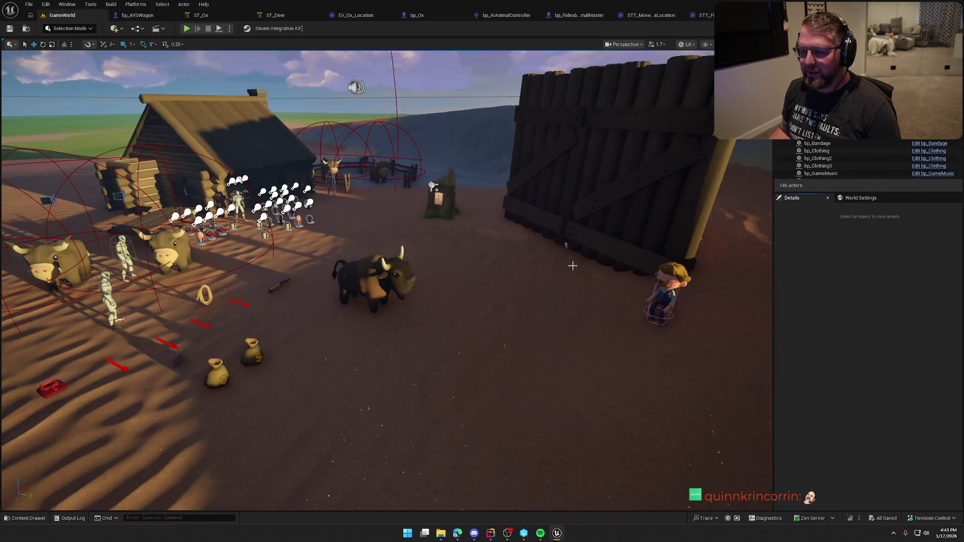
pyautogui.scroll(3, 553, 213)
pyautogui.scroll(-2, 382, 281)
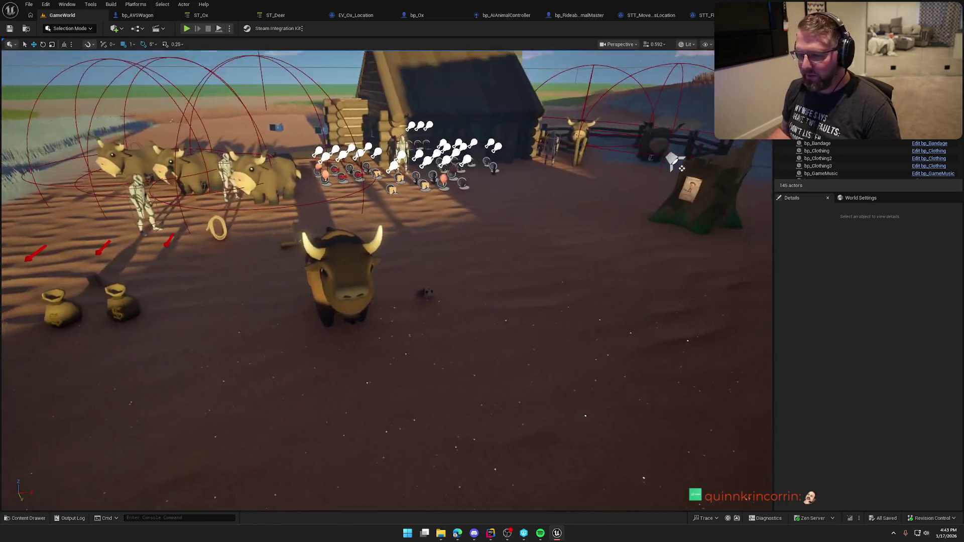
# Step: Fly the viewport around the covered wagon, bison and fenced barn
pyautogui.moveTo(672, 160); pyautogui.dragTo(602, 165)
pyautogui.moveTo(577, 262)
pyautogui.mouseDown()
pyautogui.moveTo(569, 291)
pyautogui.moveTo(576, 262)
pyautogui.mouseUp()
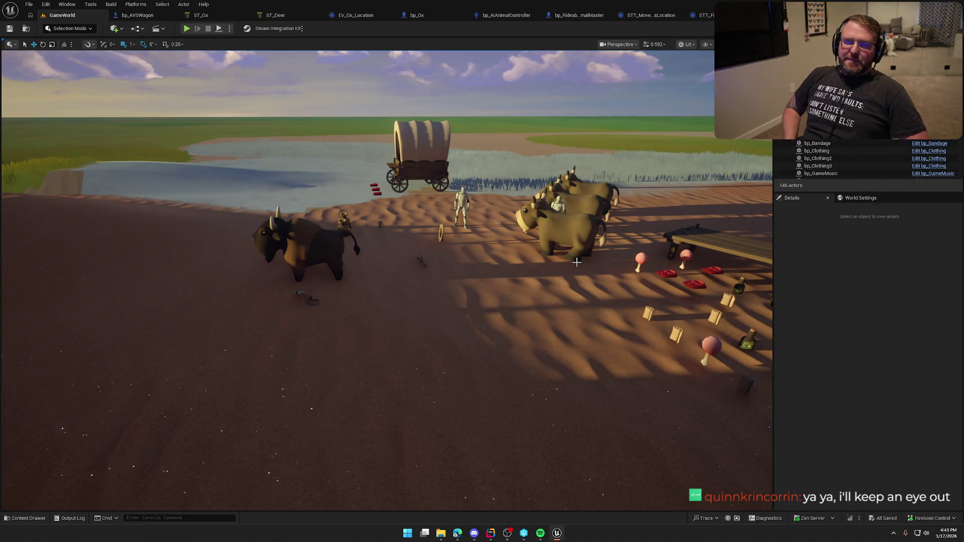
pyautogui.moveTo(680, 286)
pyautogui.mouseDown()
pyautogui.moveTo(743, 281)
pyautogui.moveTo(622, 281)
pyautogui.mouseUp()
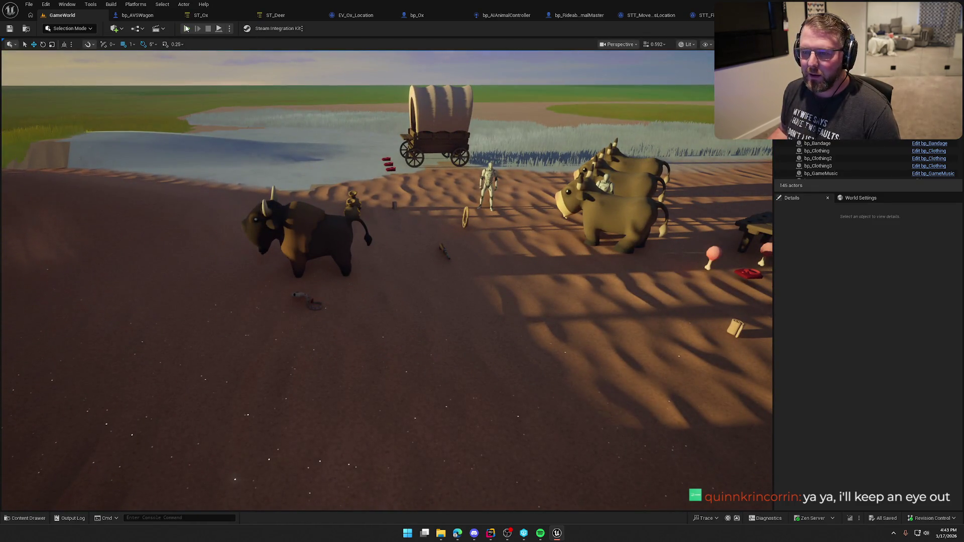
pyautogui.click(185, 28)
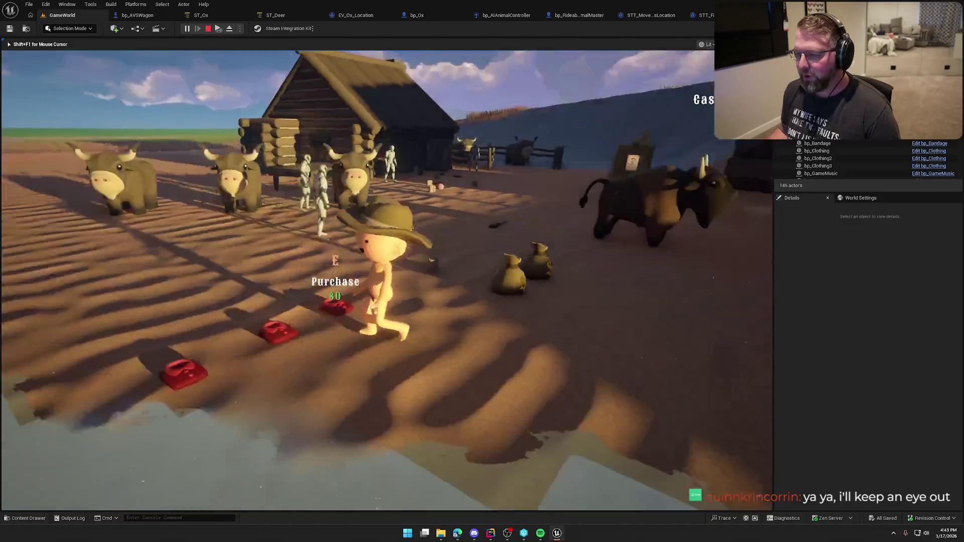
pyautogui.press('w')
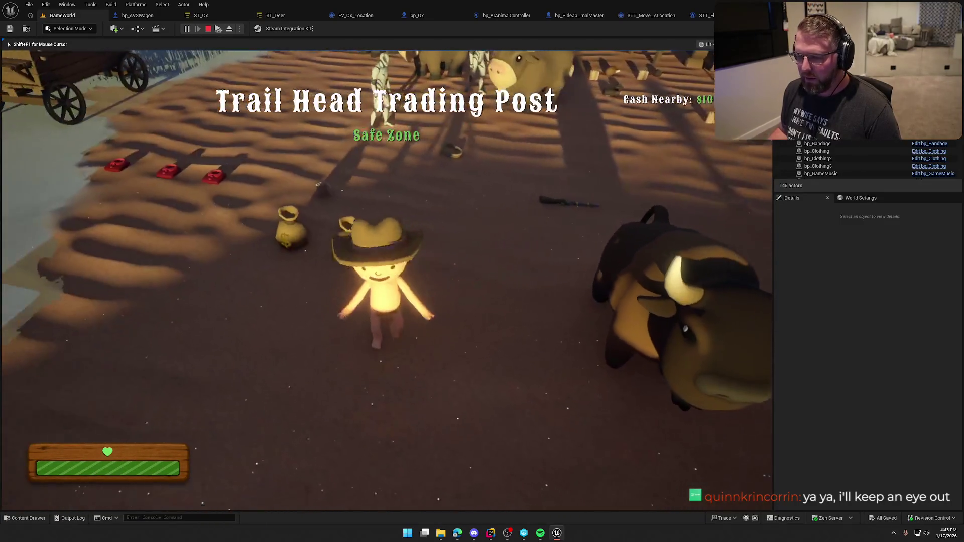
pyautogui.press('e')
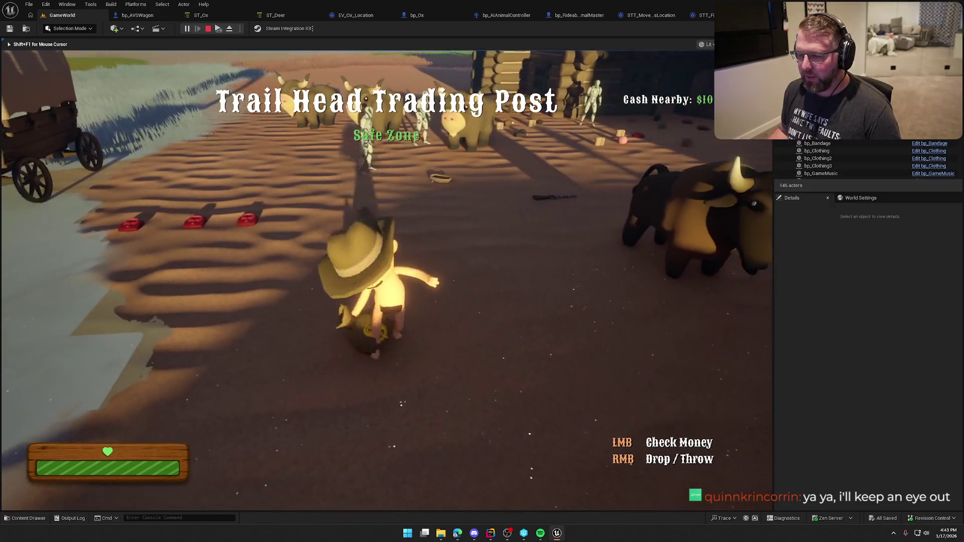
pyautogui.click(481, 271)
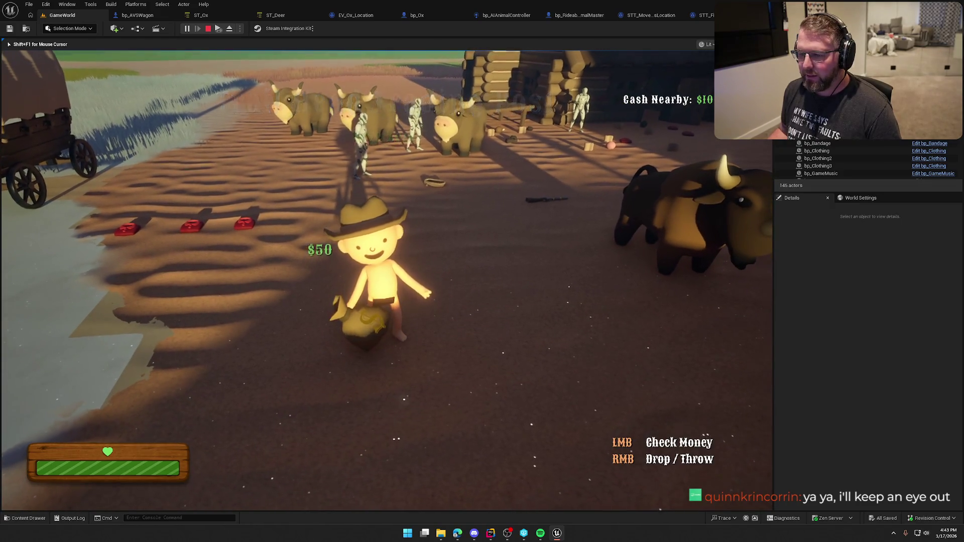
pyautogui.press('w')
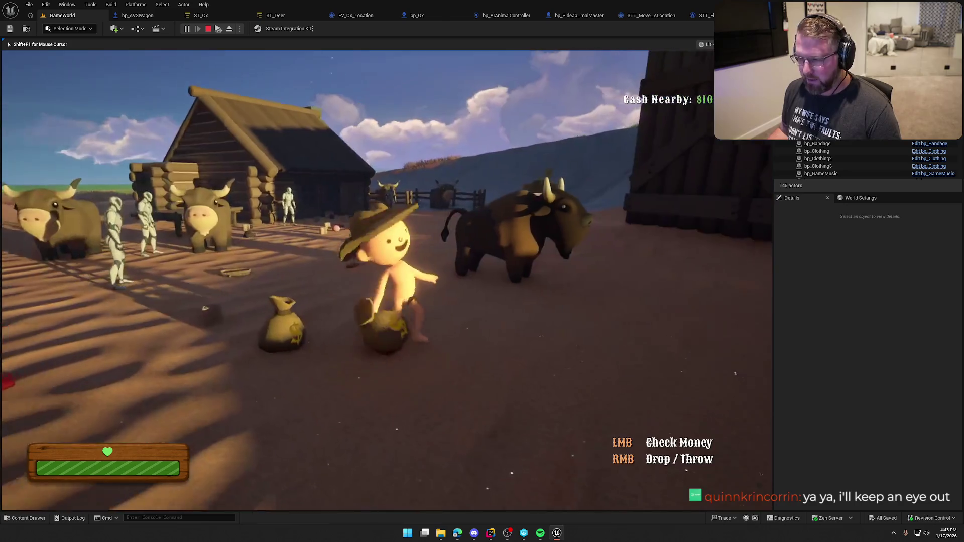
pyautogui.rightClick(387, 274)
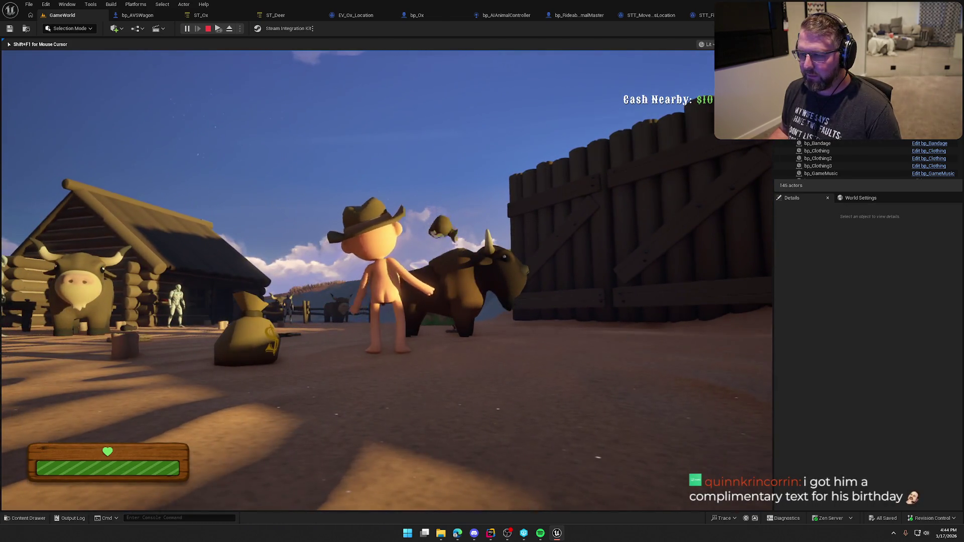
pyautogui.press('w')
pyautogui.press('shift')
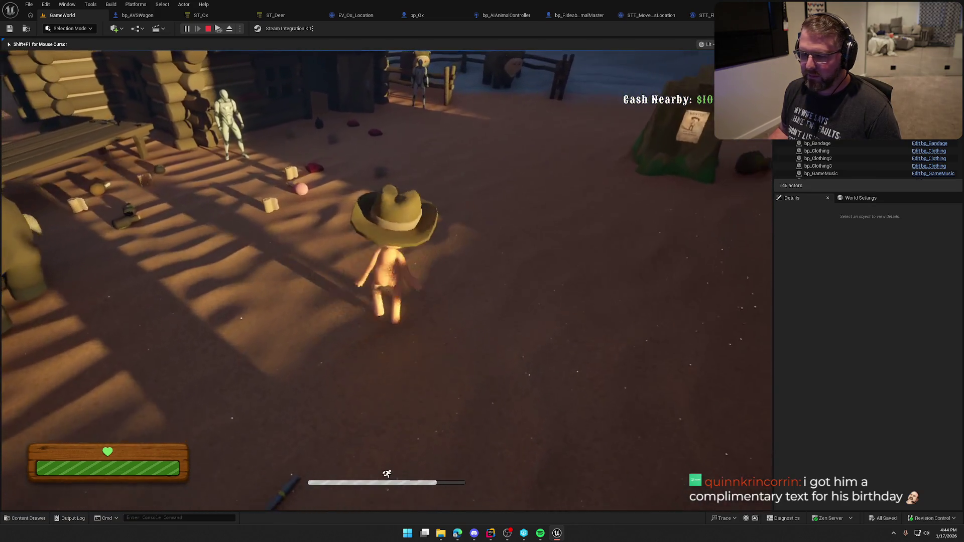
pyautogui.press('w')
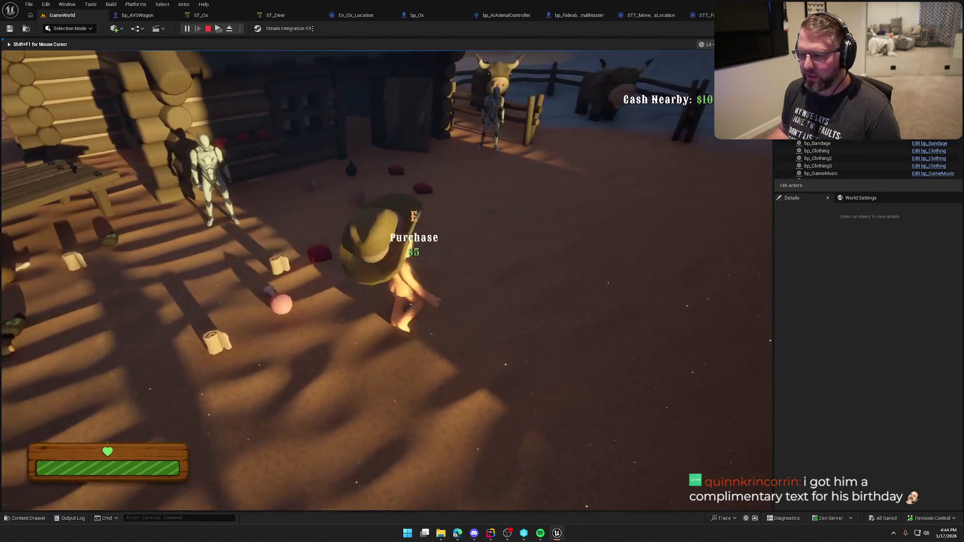
pyautogui.press('w')
pyautogui.press('shift')
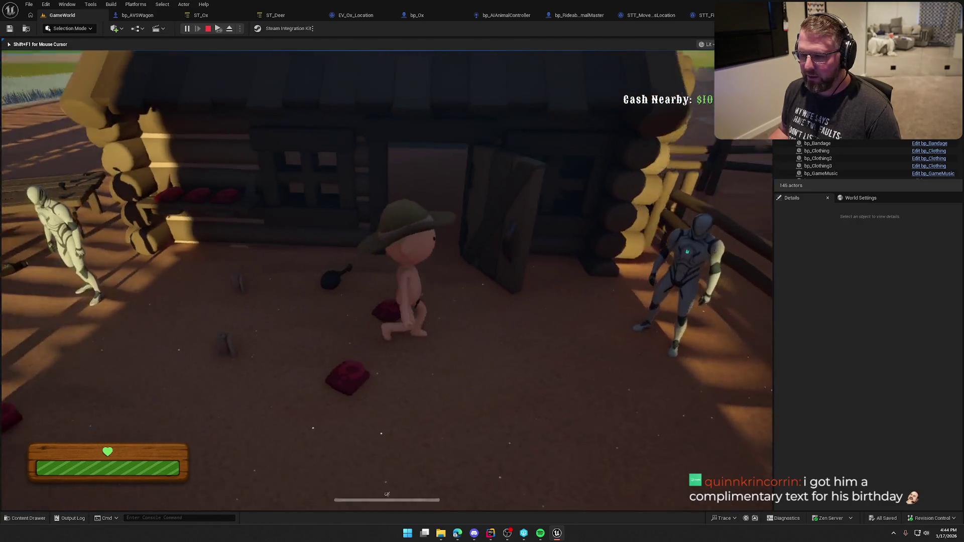
pyautogui.press('w')
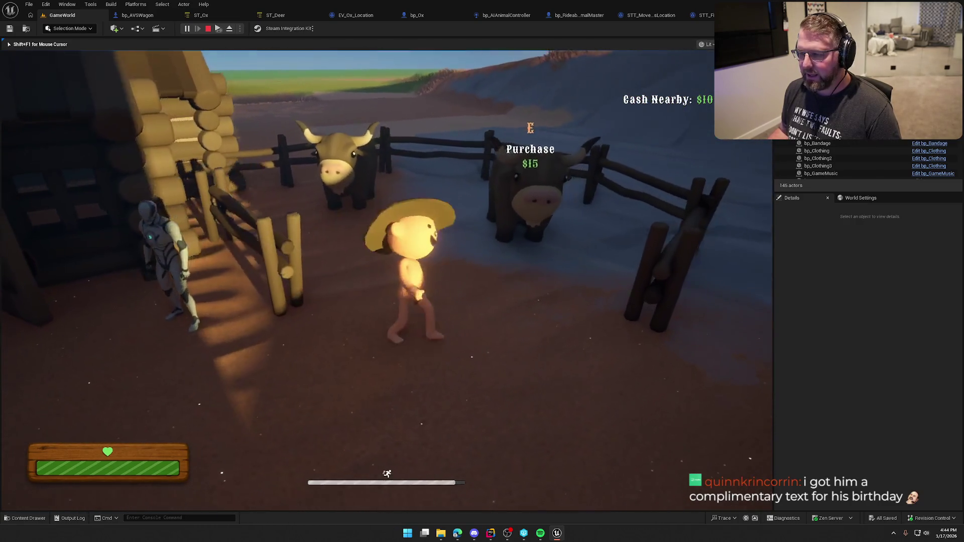
pyautogui.press('w')
pyautogui.press('shift')
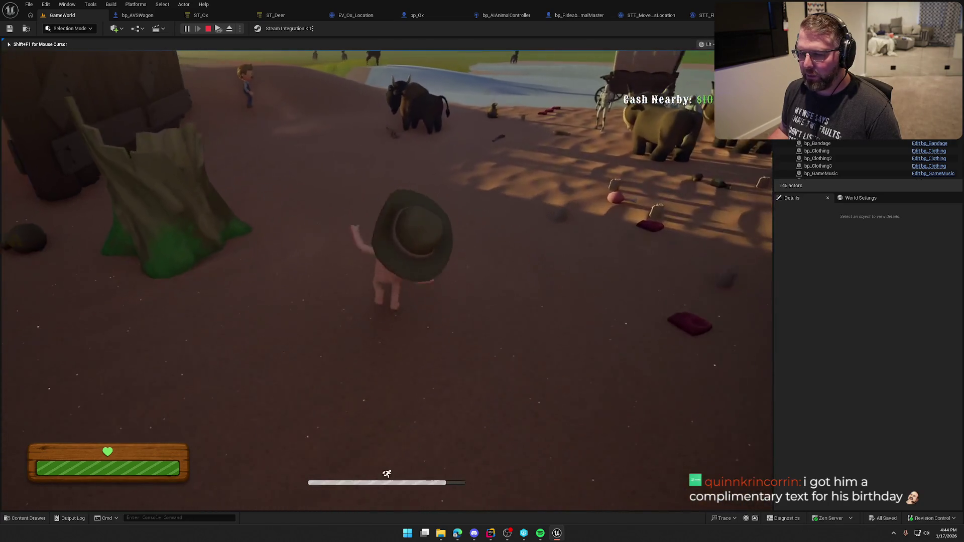
pyautogui.press('w')
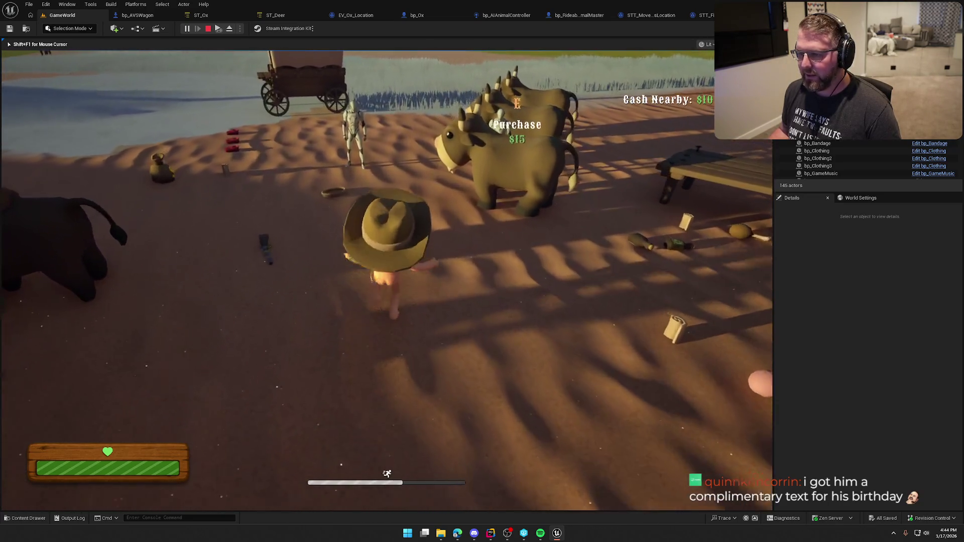
pyautogui.press('w')
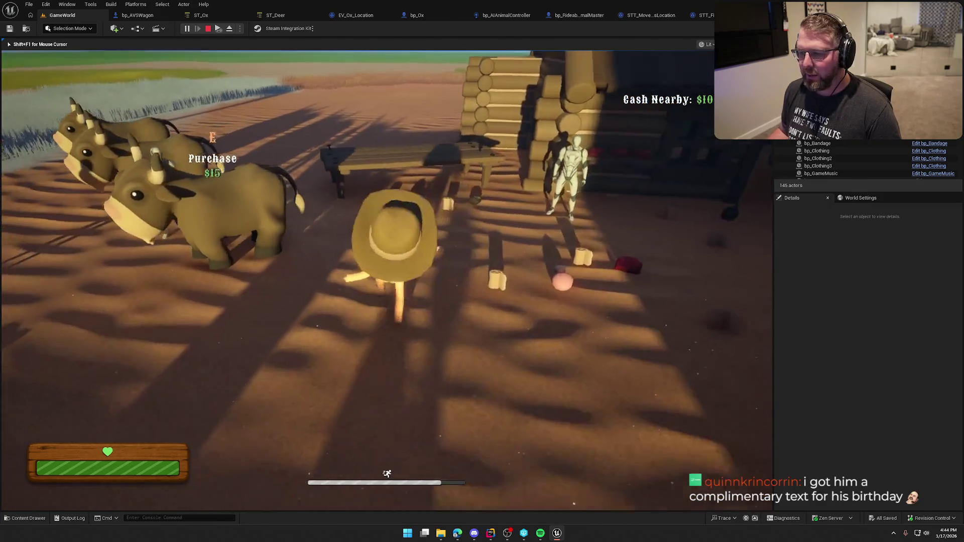
pyautogui.press('w')
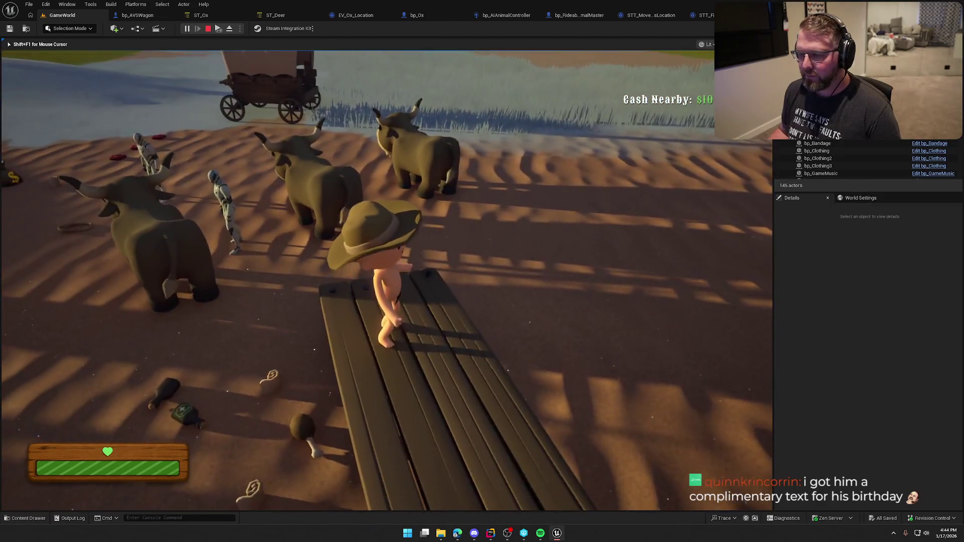
pyautogui.press('w')
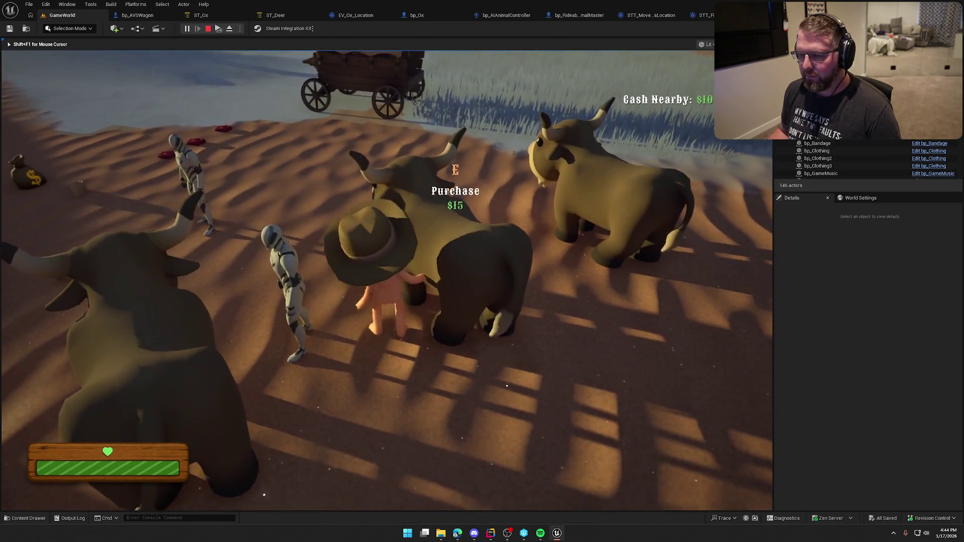
pyautogui.press('w')
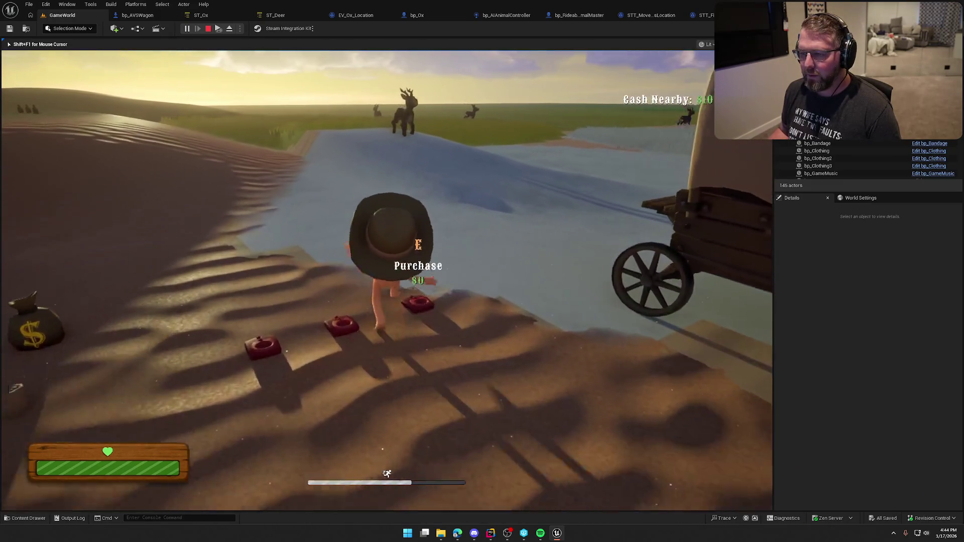
pyautogui.press('w')
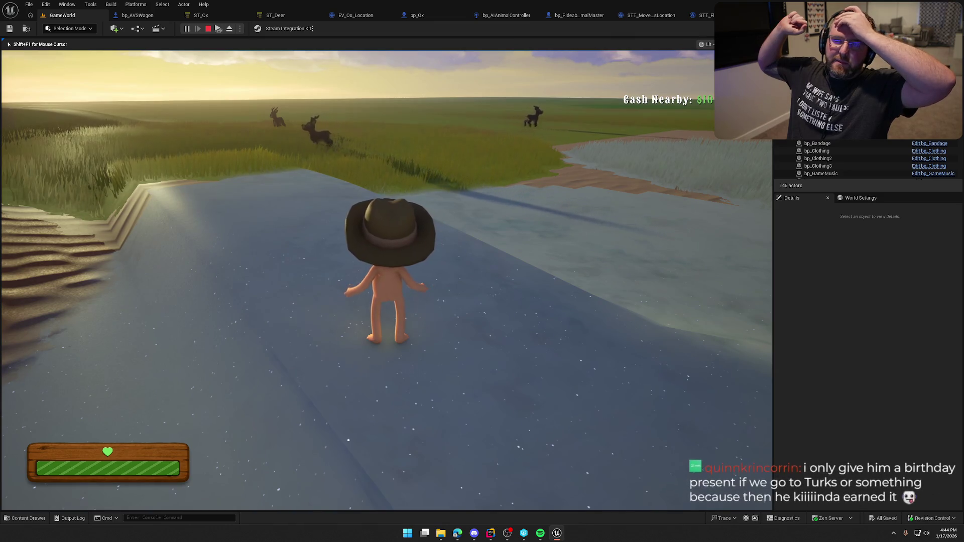
pyautogui.hotkey('shift', 'w')
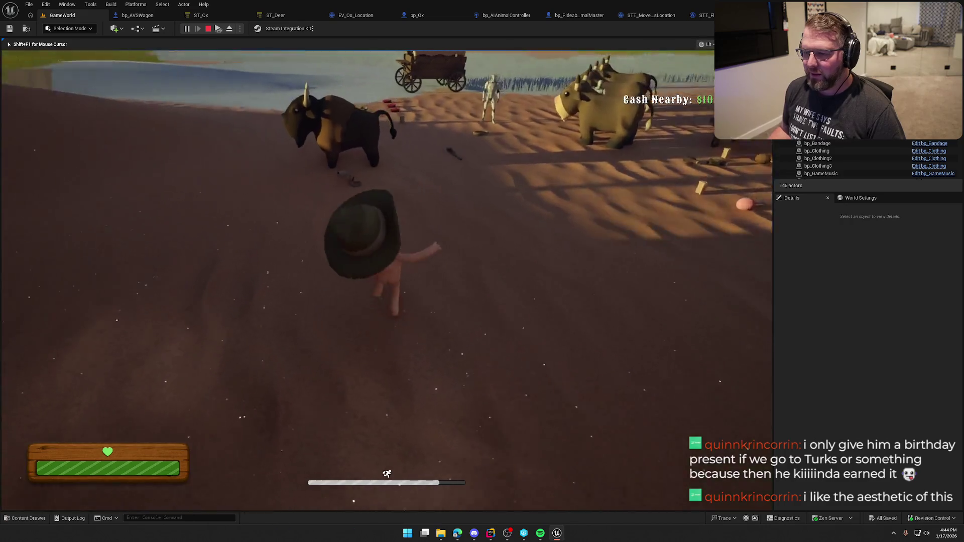
pyautogui.press('Escape')
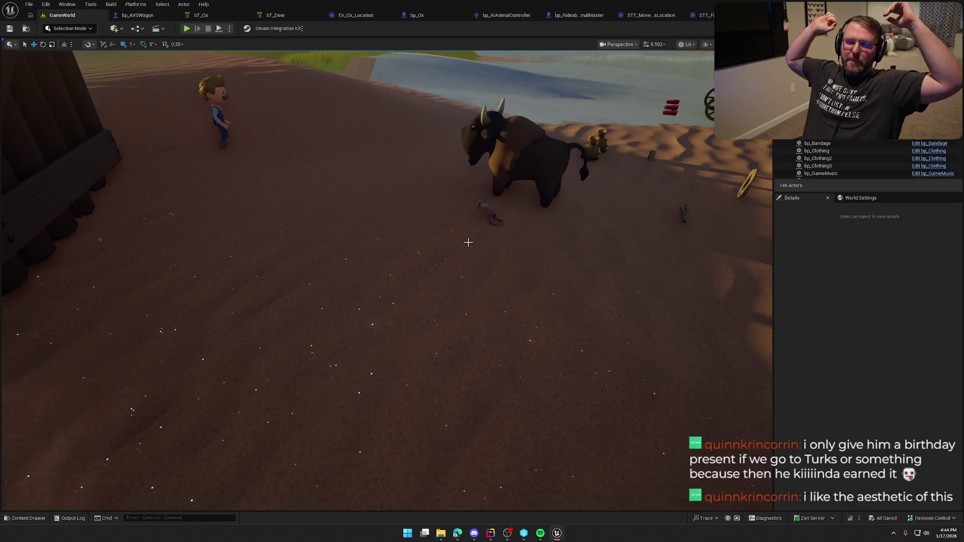
# Step: Frame the log cabin, fence, dunes, bison and wagon in the viewport
pyautogui.moveTo(468, 242)
pyautogui.mouseDown()
pyautogui.moveTo(466, 316)
pyautogui.moveTo(573, 261)
pyautogui.moveTo(452, 266)
pyautogui.moveTo(487, 271)
pyautogui.mouseUp()
pyautogui.moveTo(384, 258); pyautogui.dragTo(442, 258)
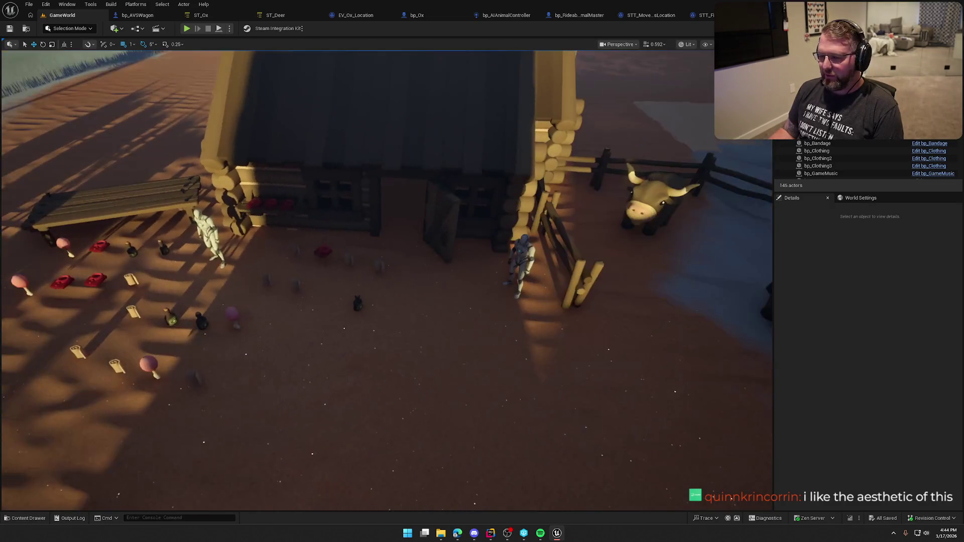
pyautogui.moveTo(375, 259)
pyautogui.mouseDown()
pyautogui.moveTo(261, 229)
pyautogui.moveTo(262, 246)
pyautogui.moveTo(301, 266)
pyautogui.moveTo(376, 269)
pyautogui.moveTo(444, 247)
pyautogui.mouseUp()
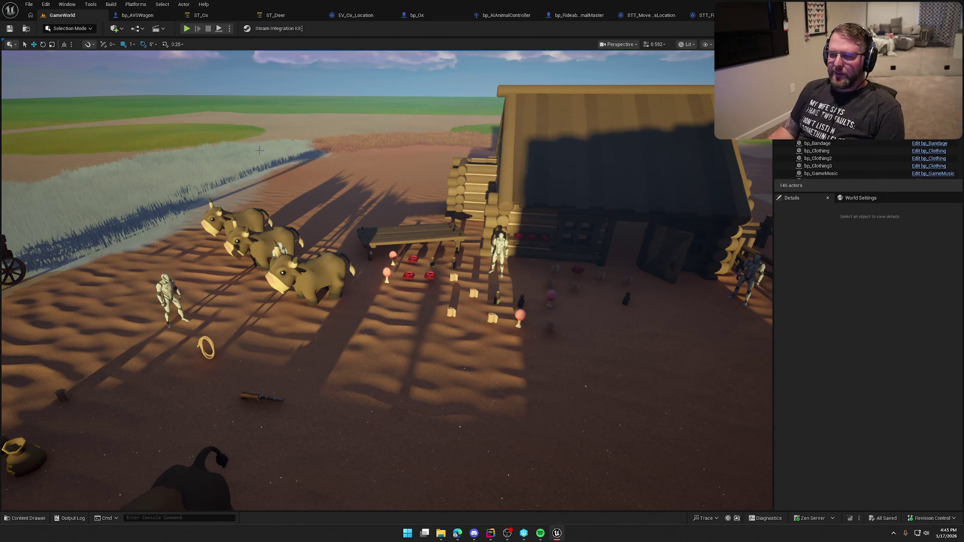
# Step: Play-test the level, running the character around the trading post, then stop
pyautogui.click(185, 30)
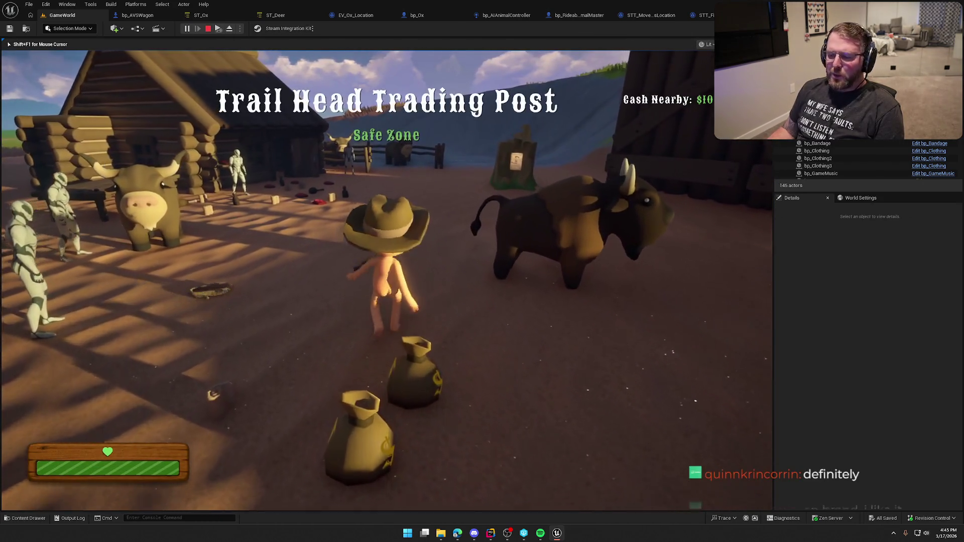
pyautogui.hotkey('shift', 's')
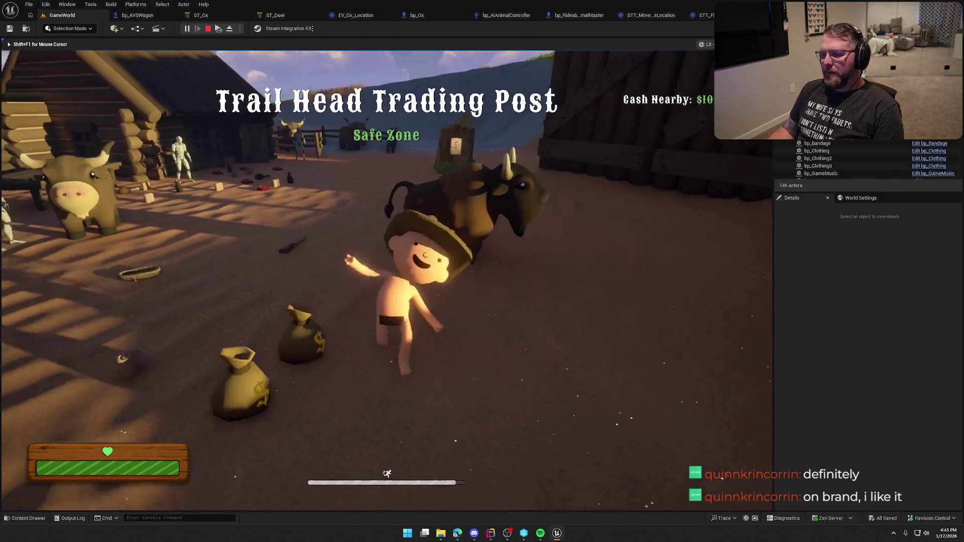
pyautogui.press('Escape')
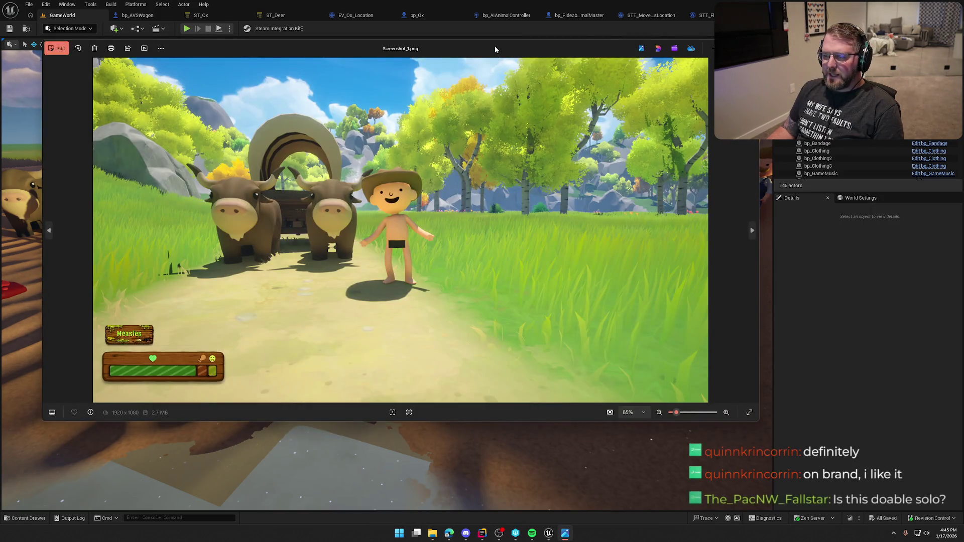
# Step: Move the Screenshot_1.png Photos window aside to view it, then close Photos
pyautogui.moveTo(495, 46); pyautogui.dragTo(455, 76)
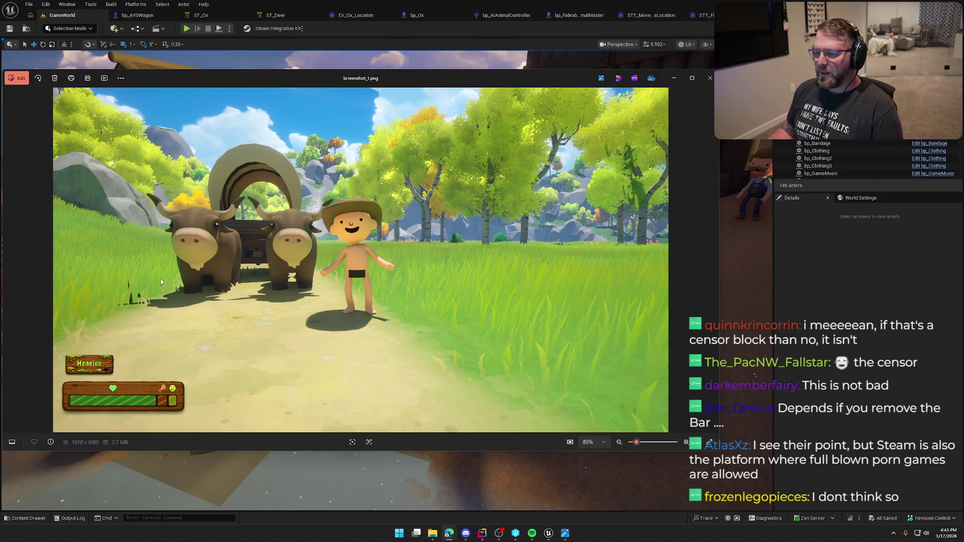
pyautogui.click(709, 78)
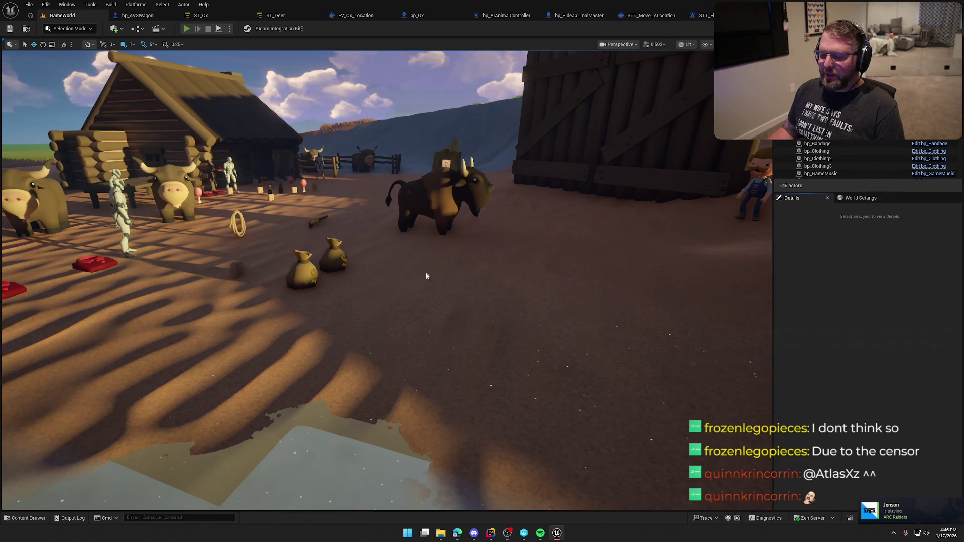
# Step: Start a playtest and run the character around toward the barn and oxen
pyautogui.hotkey('alt', 'p')
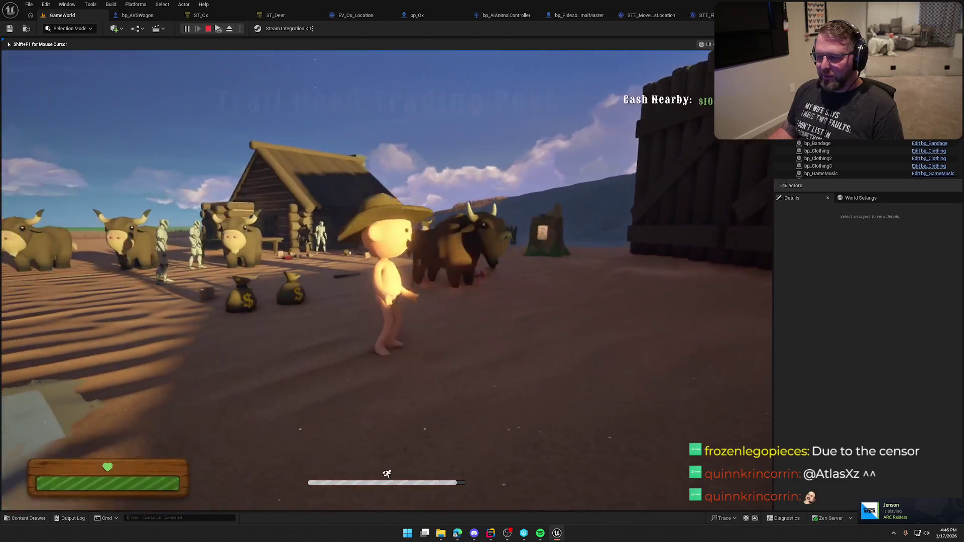
pyautogui.press('s')
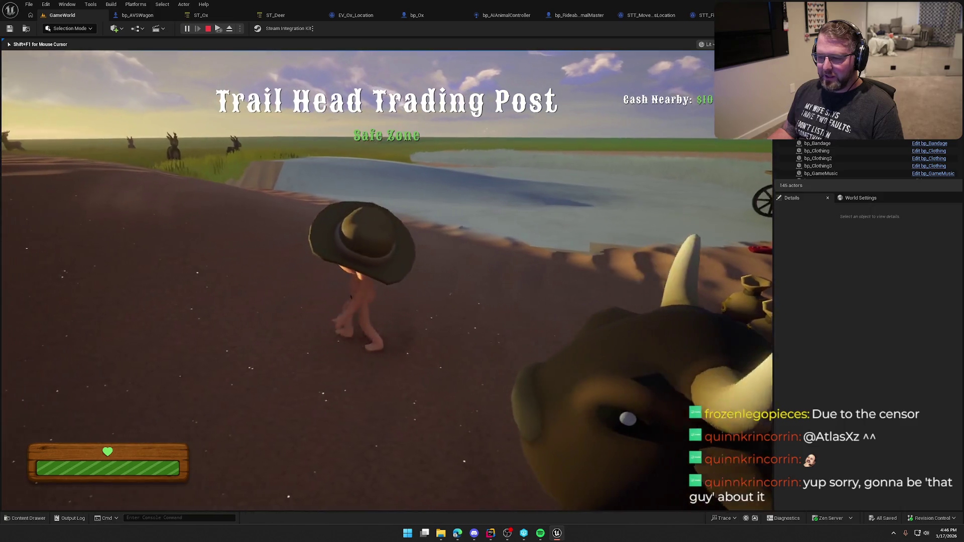
pyautogui.press('shift')
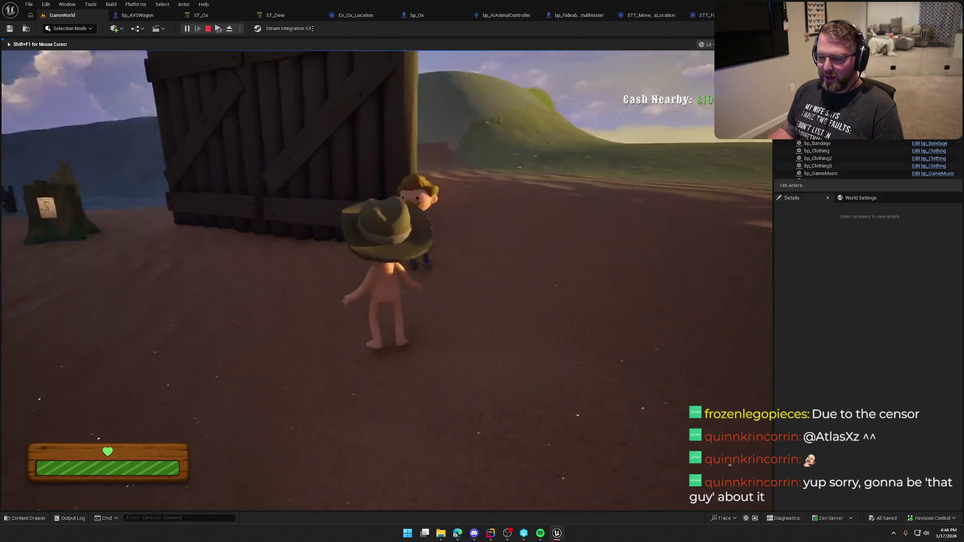
pyautogui.press('w')
pyautogui.press('shift')
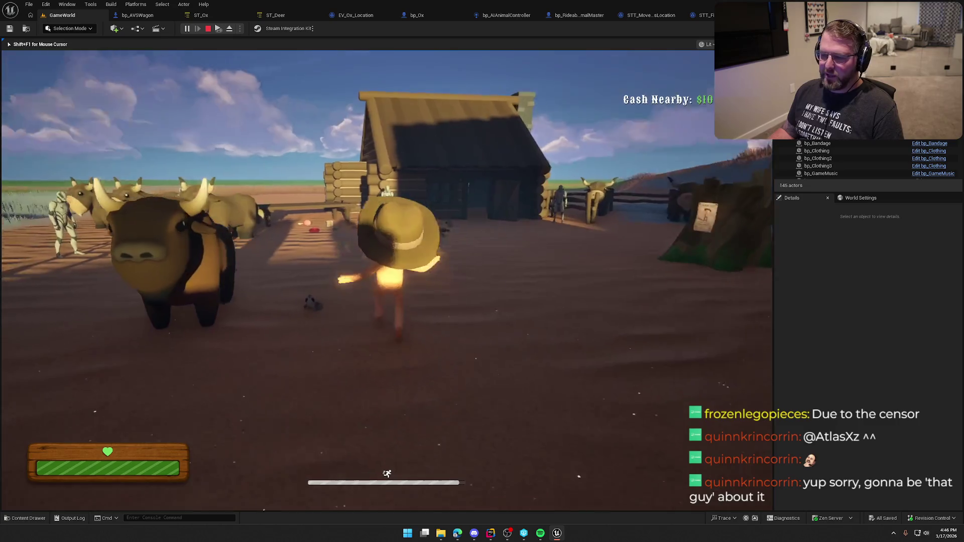
pyautogui.press('s')
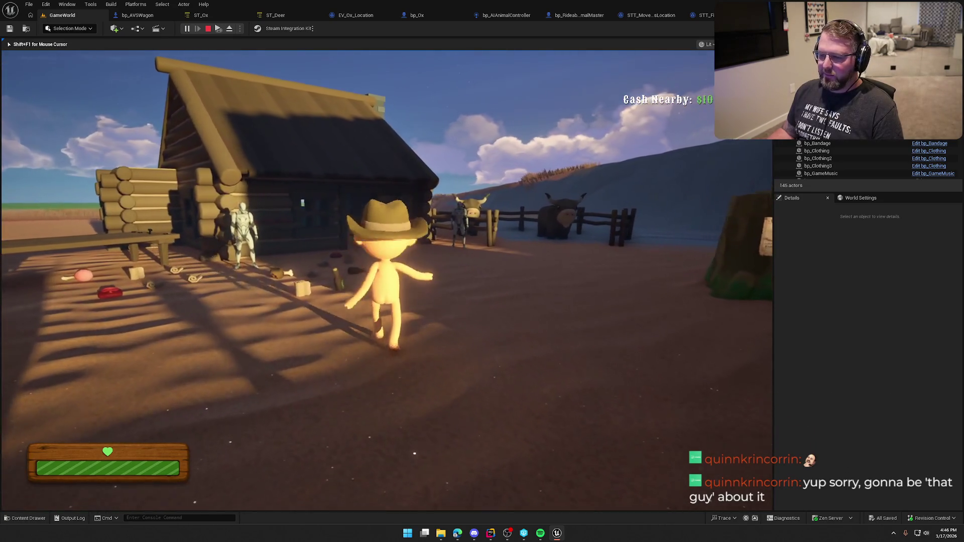
pyautogui.press('w')
pyautogui.press('shift')
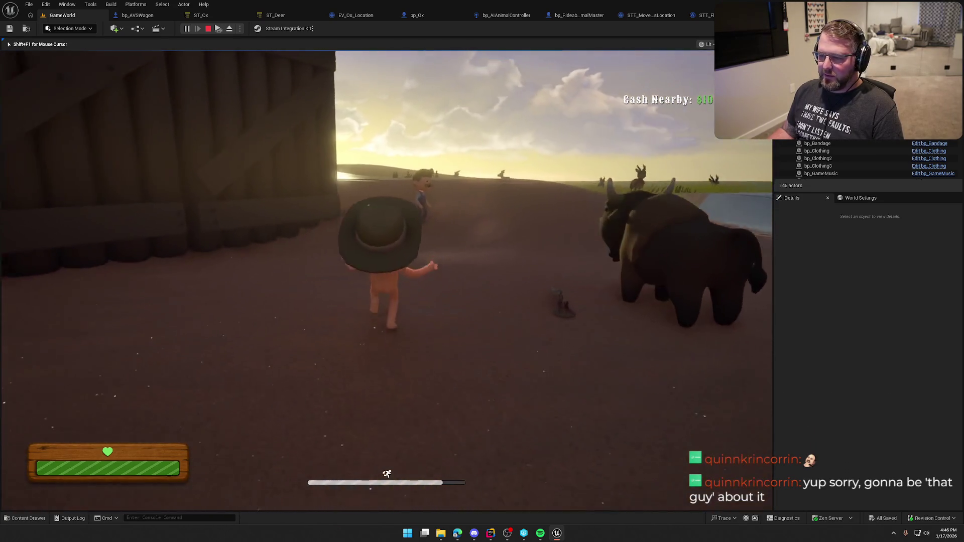
pyautogui.press('s')
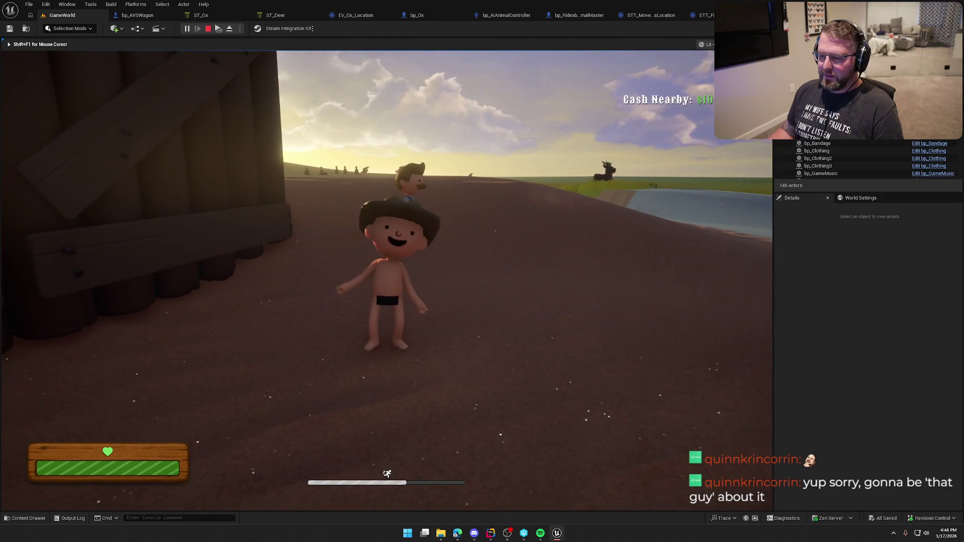
pyautogui.press('w')
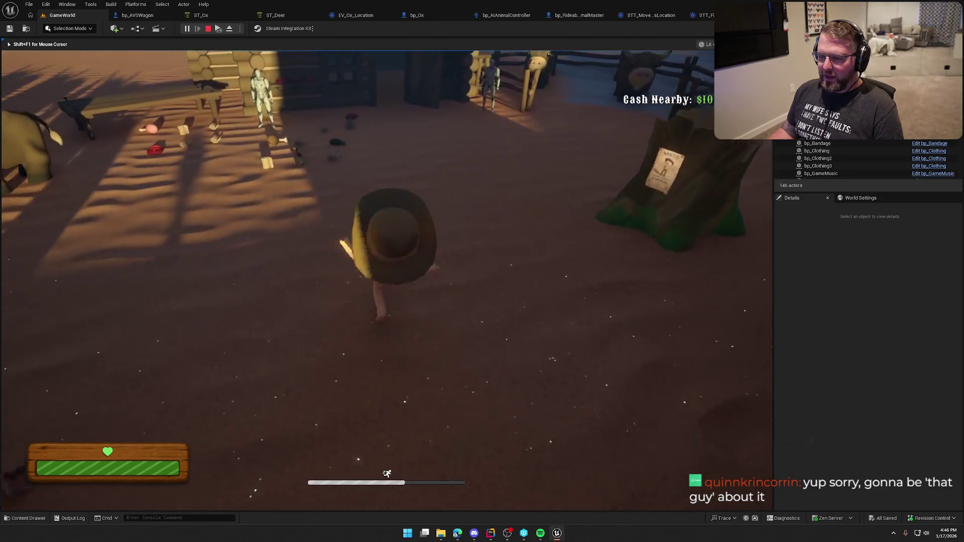
# Step: Buy the plaid shirt outfit by the bench and equip it on the character
pyautogui.press('s')
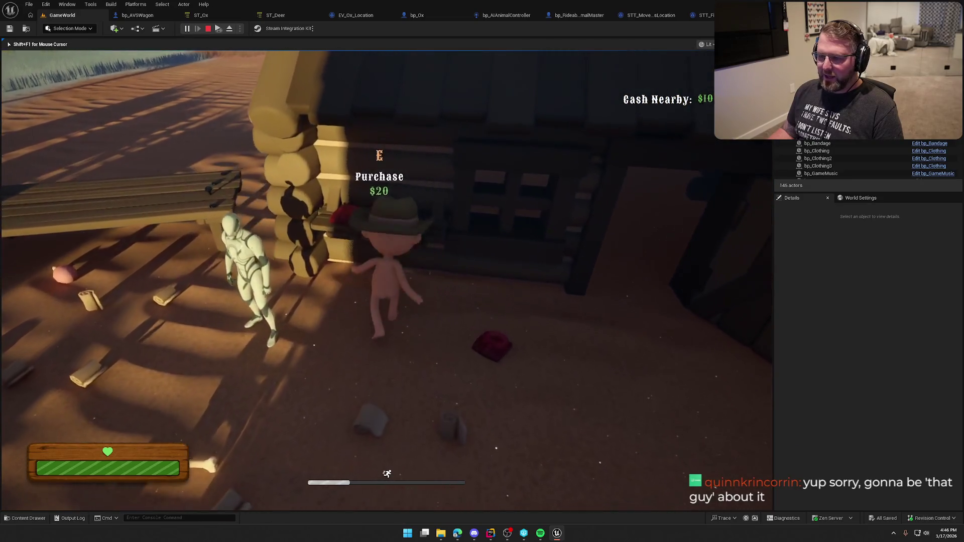
pyautogui.click(387, 280)
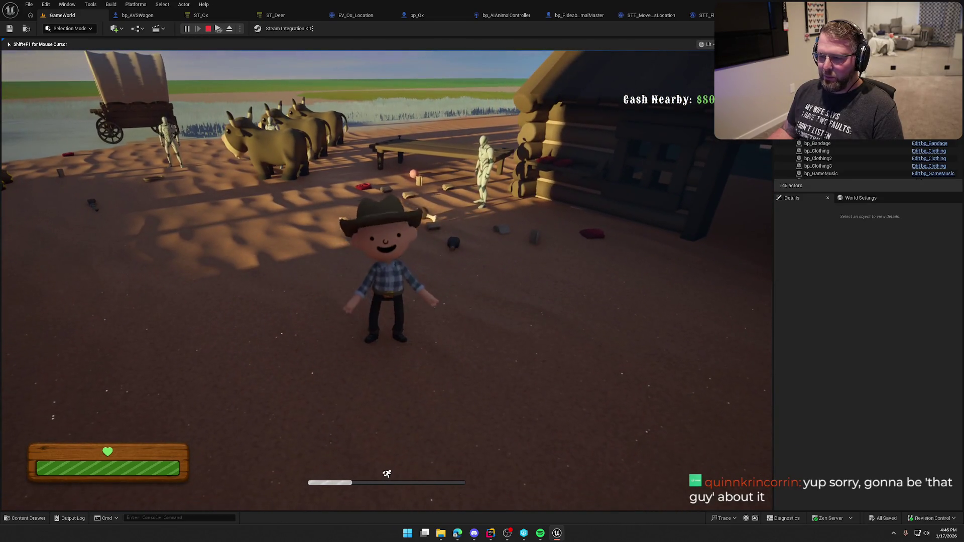
pyautogui.press('s')
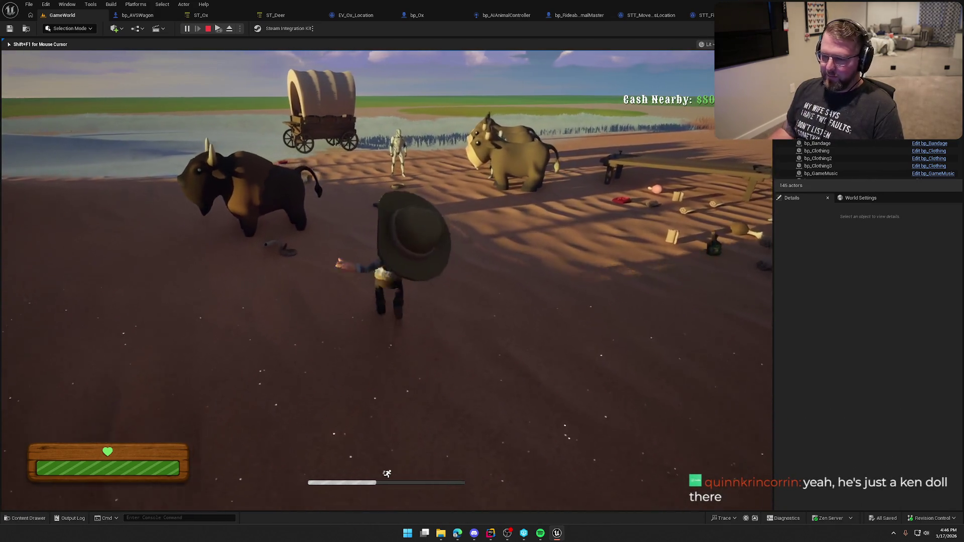
pyautogui.press('w')
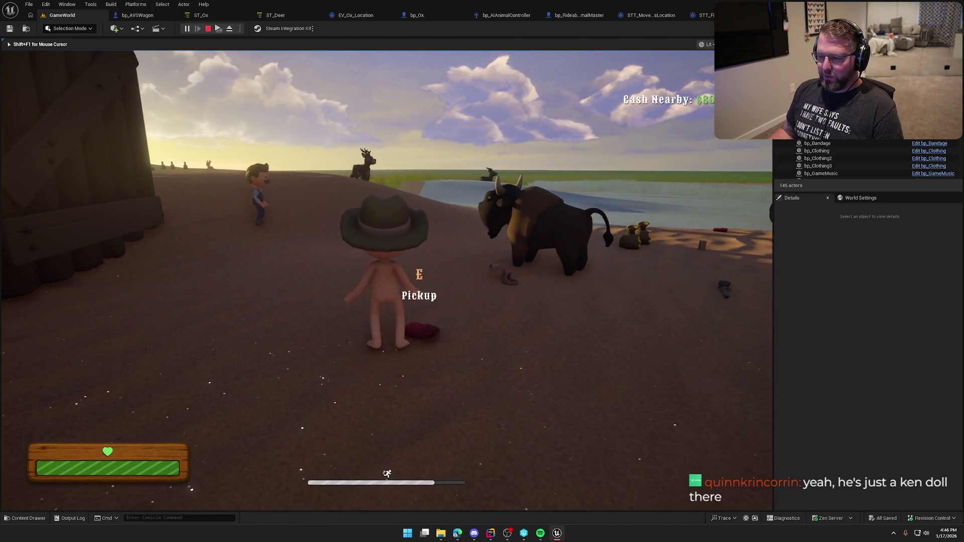
pyautogui.press('s')
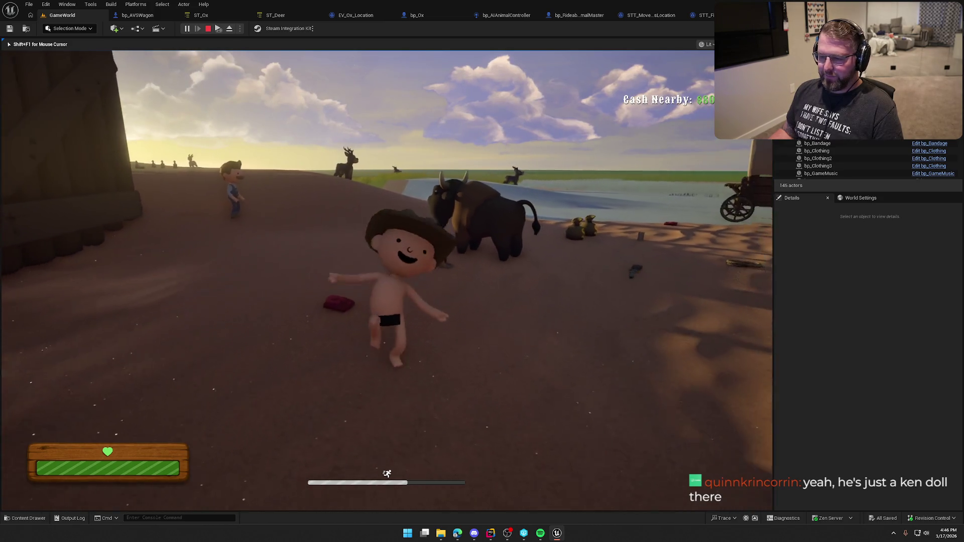
pyautogui.press('w')
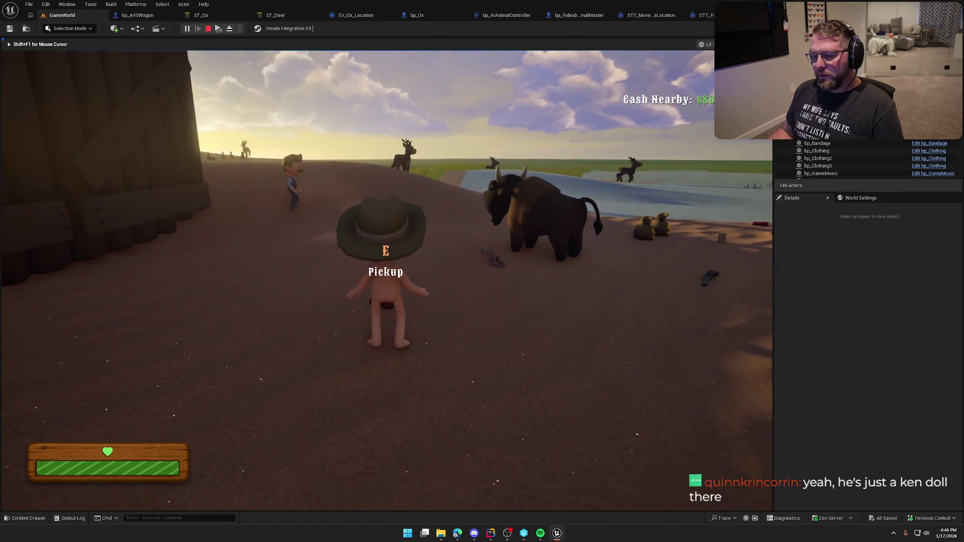
pyautogui.click(482, 271)
# Step: Run the character across the field past the bison and lake to the bottles
pyautogui.press('w')
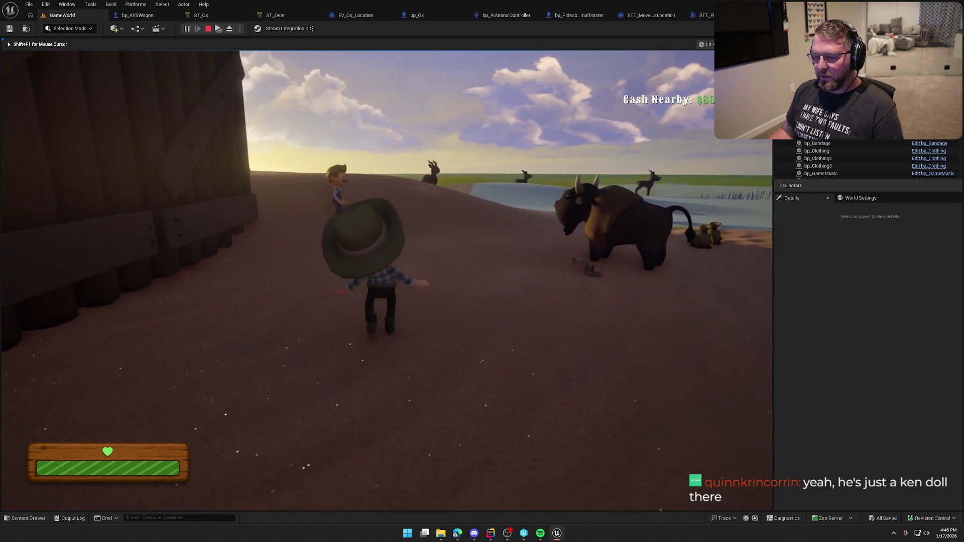
pyautogui.press('w')
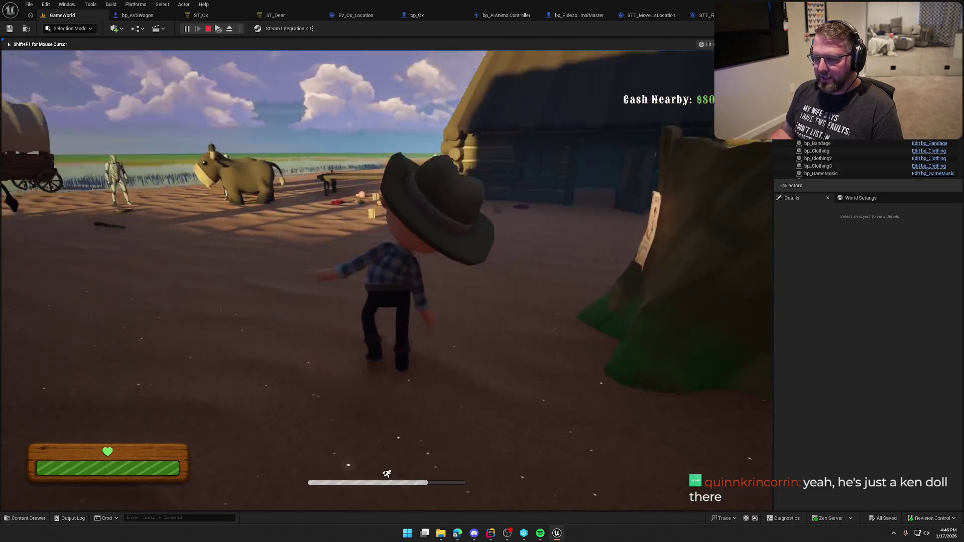
pyautogui.press('w')
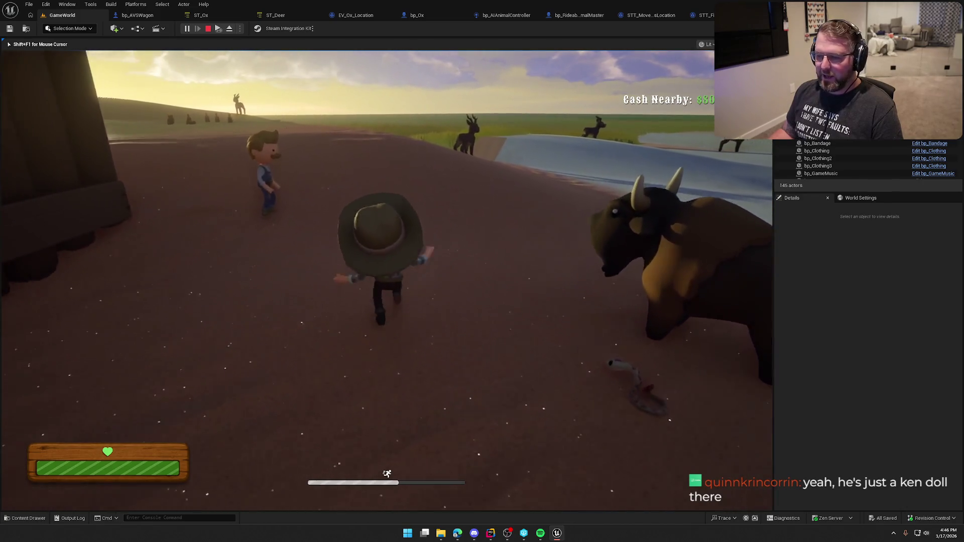
pyautogui.press('w')
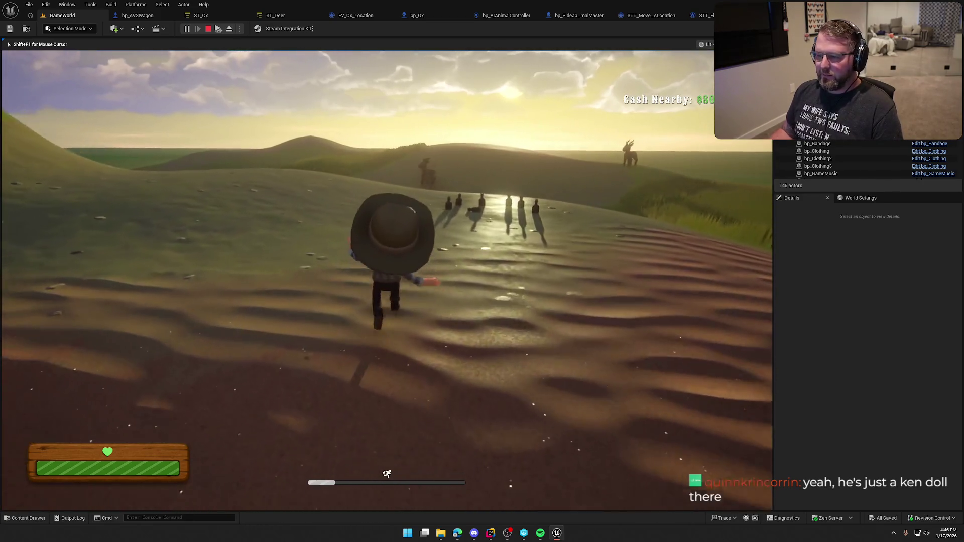
pyautogui.press('w')
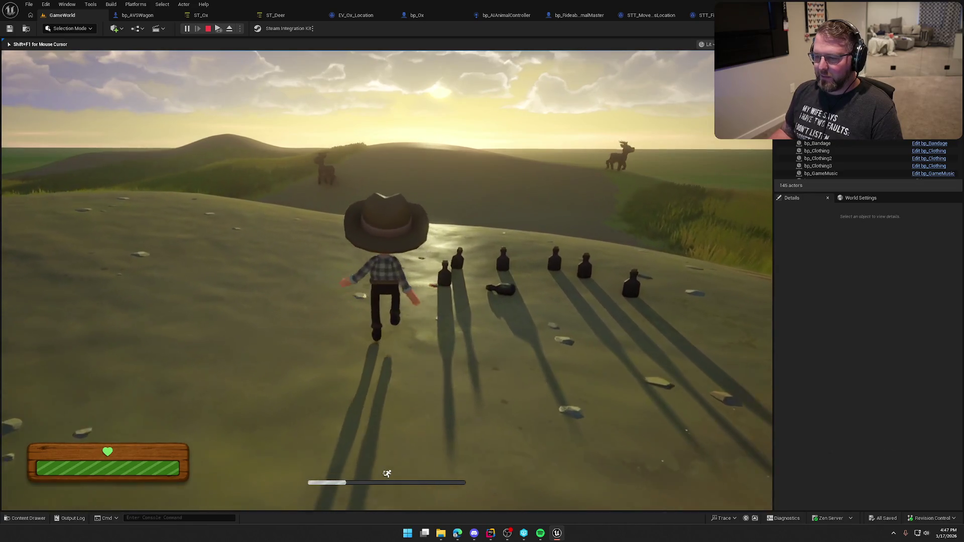
pyautogui.press('w')
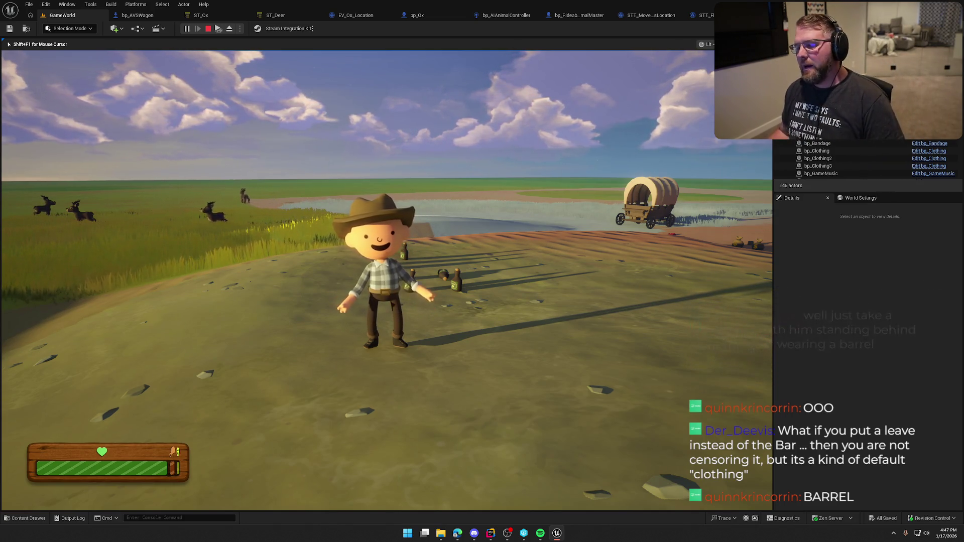
# Step: Sprint the character over the hilltop toward the barn and covered wagon
pyautogui.press('a')
pyautogui.hotkey('shift', 'w')
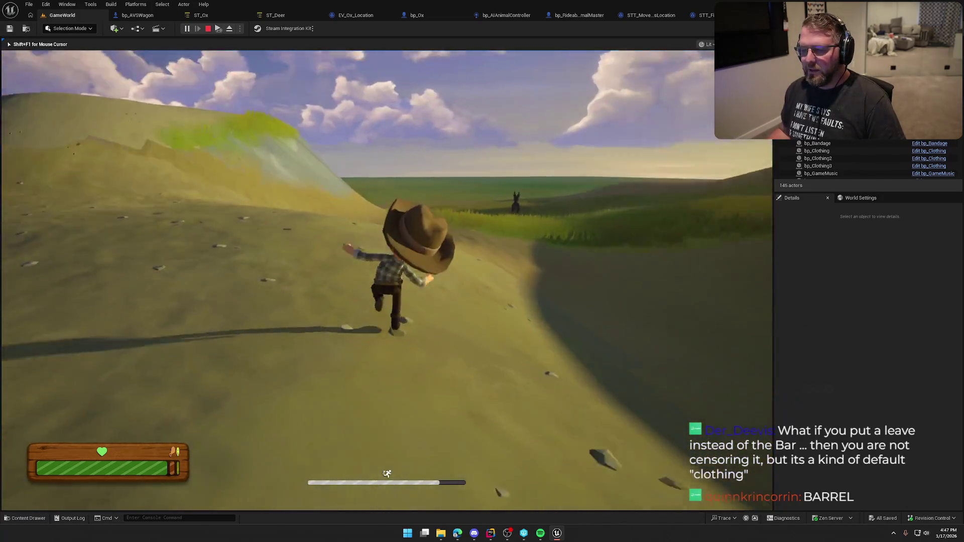
pyautogui.hotkey('shift', 'w')
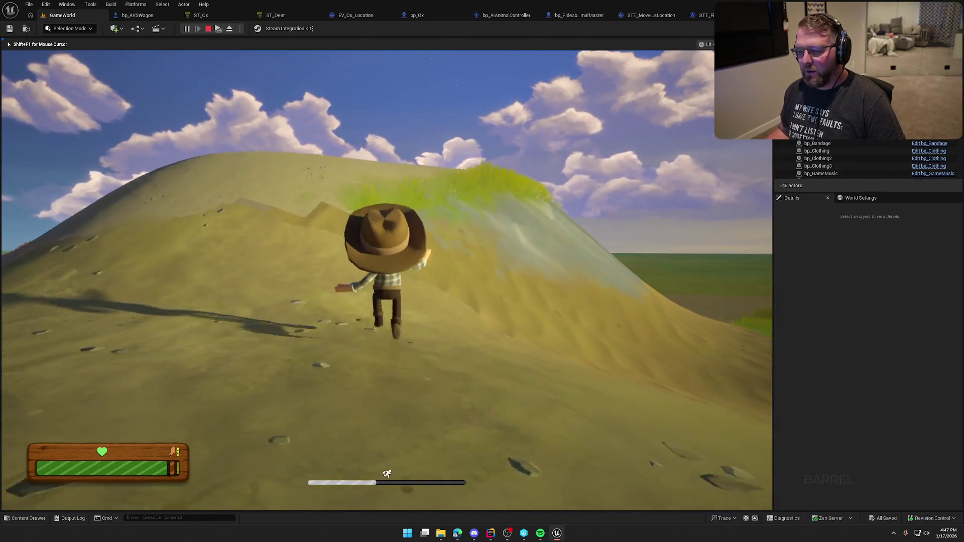
pyautogui.hotkey('shift', 'w')
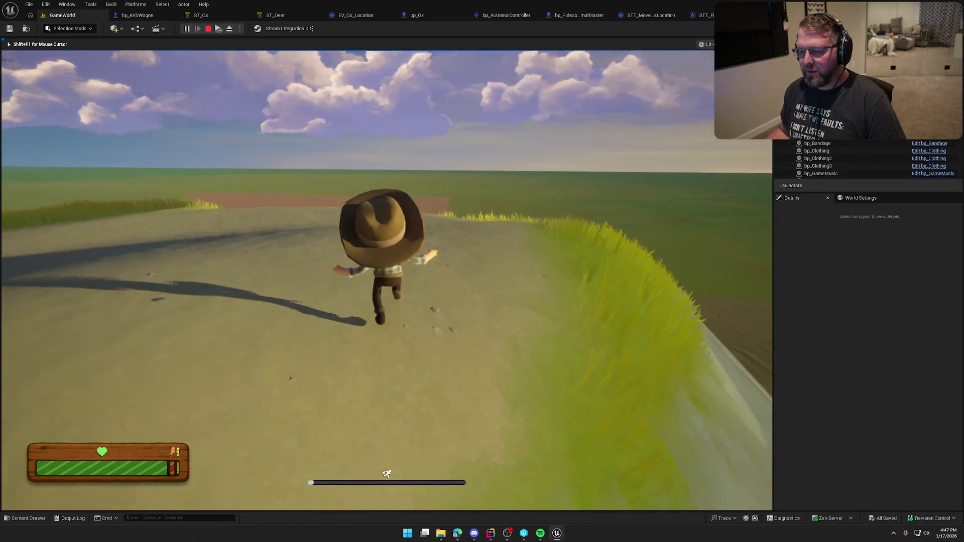
pyautogui.hotkey('shift', 'w')
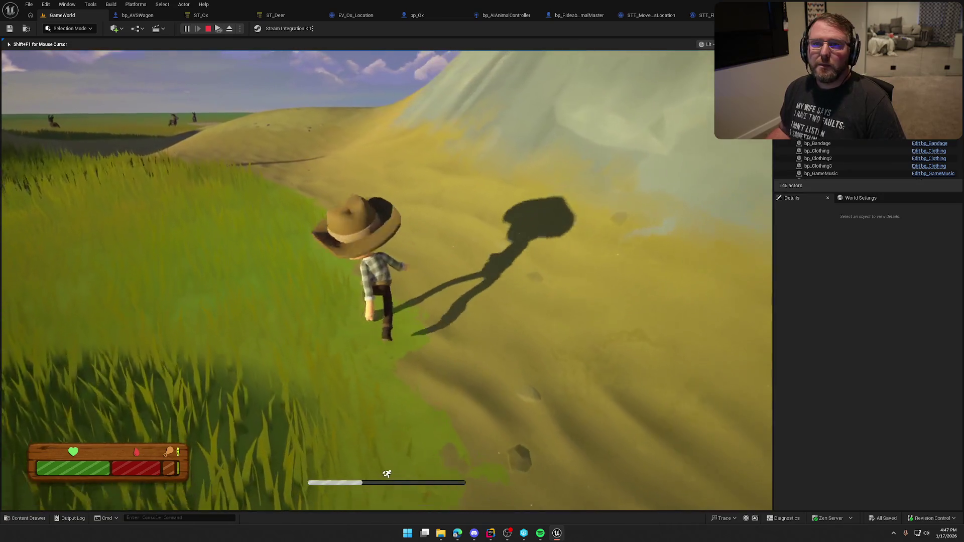
pyautogui.hotkey('shift', 'w')
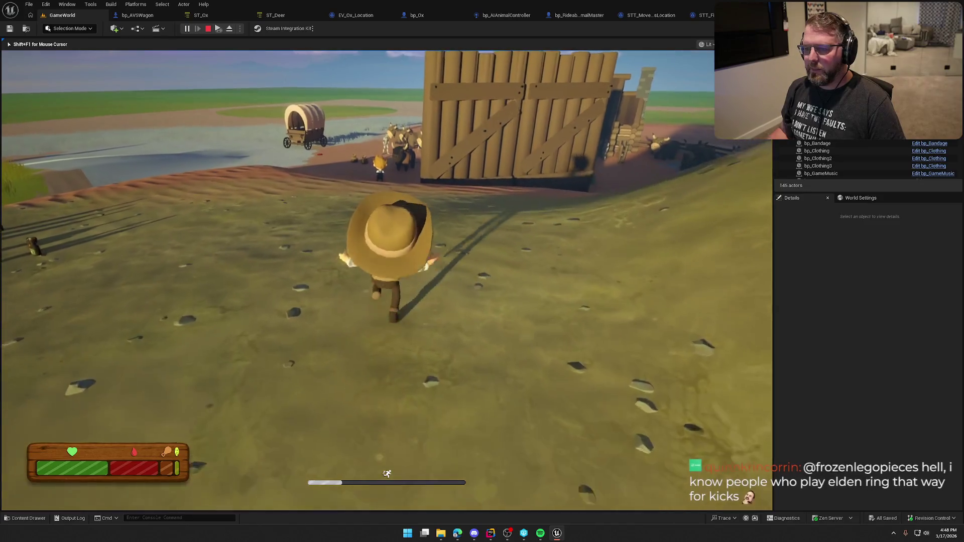
# Step: Walk and sprint the character past the oxen to the barn's store counter
pyautogui.press('w')
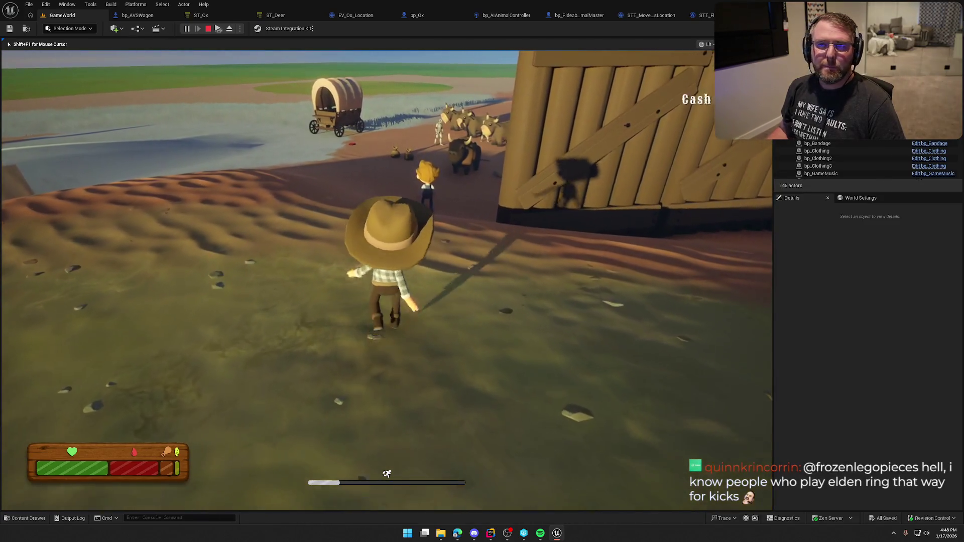
pyautogui.hotkey('shift', 'w')
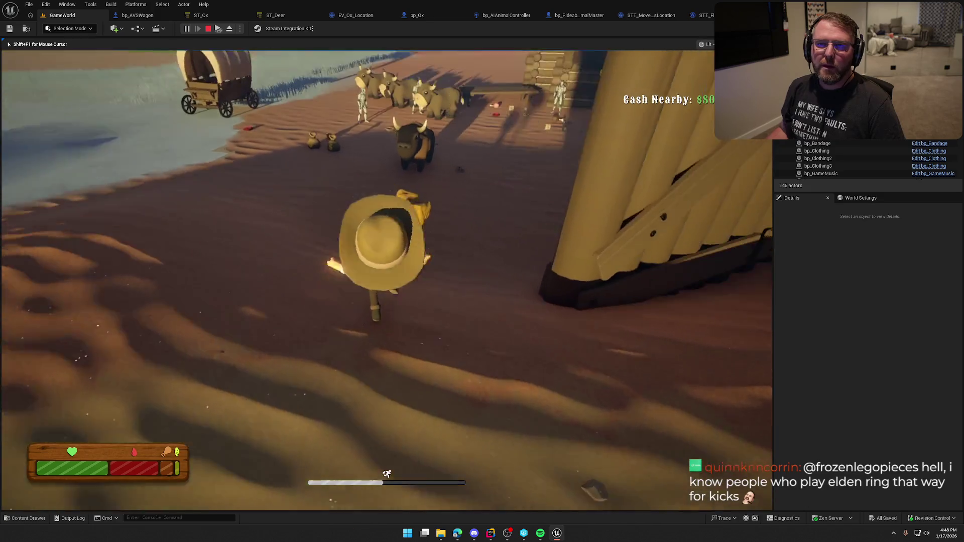
pyautogui.press('w')
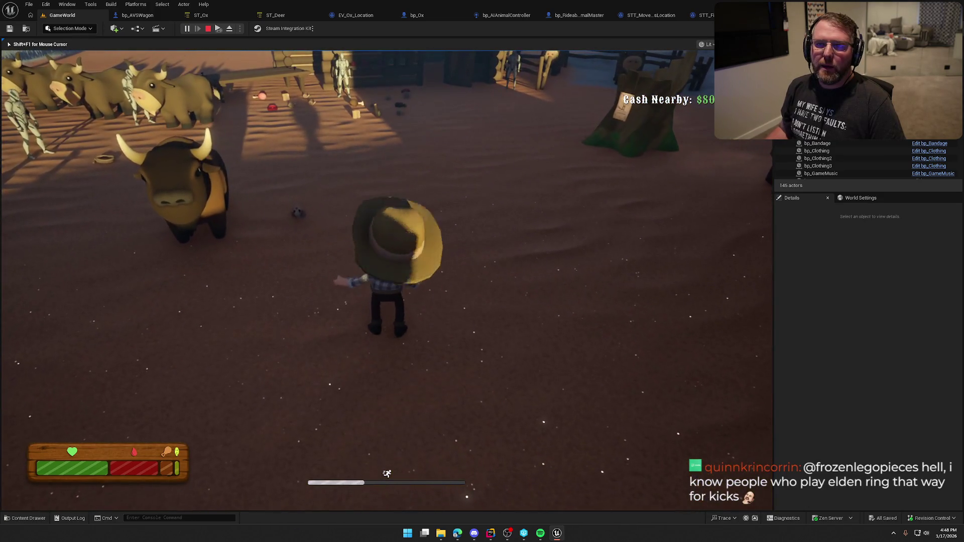
pyautogui.press('w')
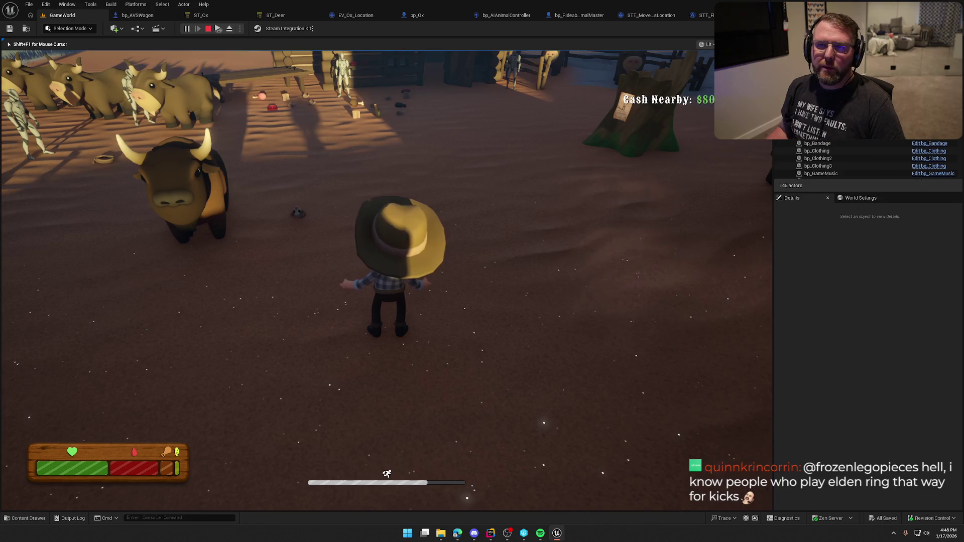
pyautogui.press('w')
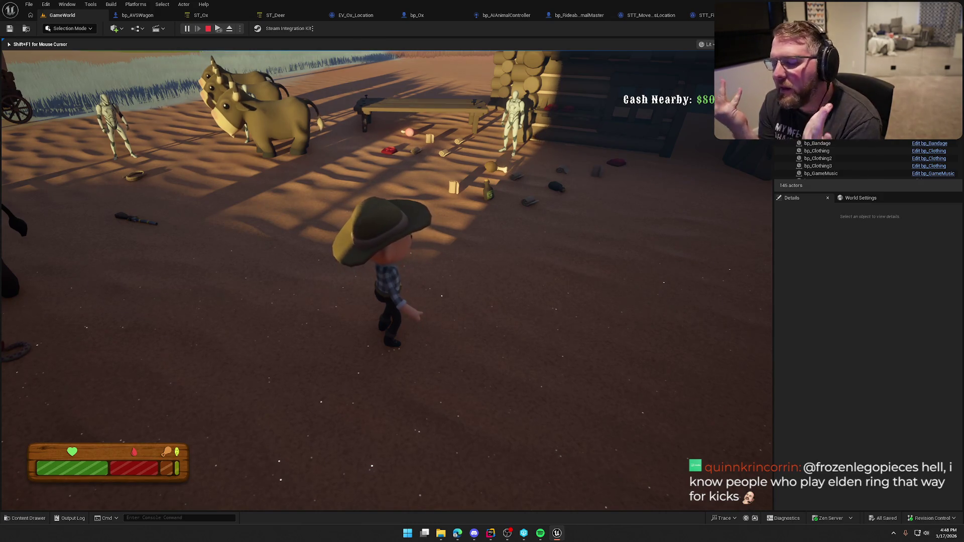
pyautogui.hotkey('shift', 'w')
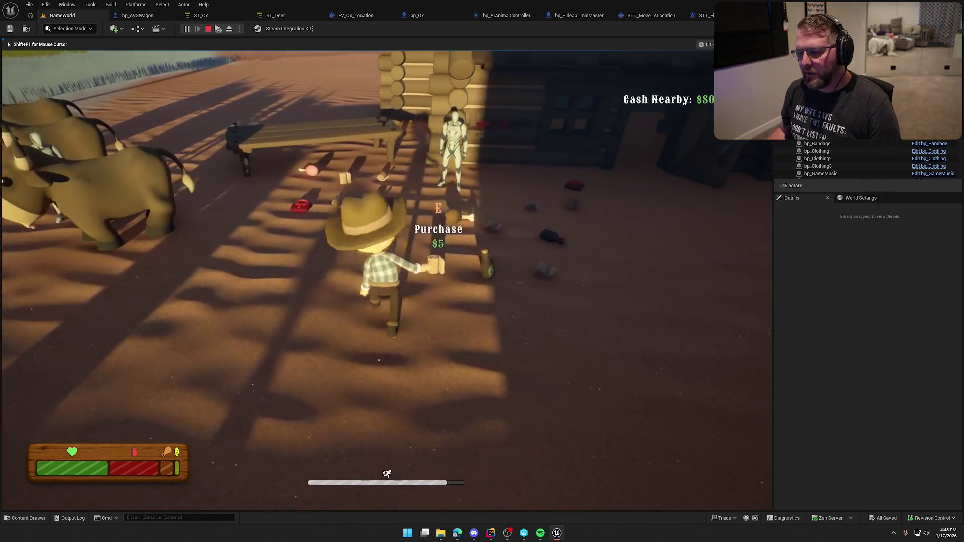
pyautogui.press('a')
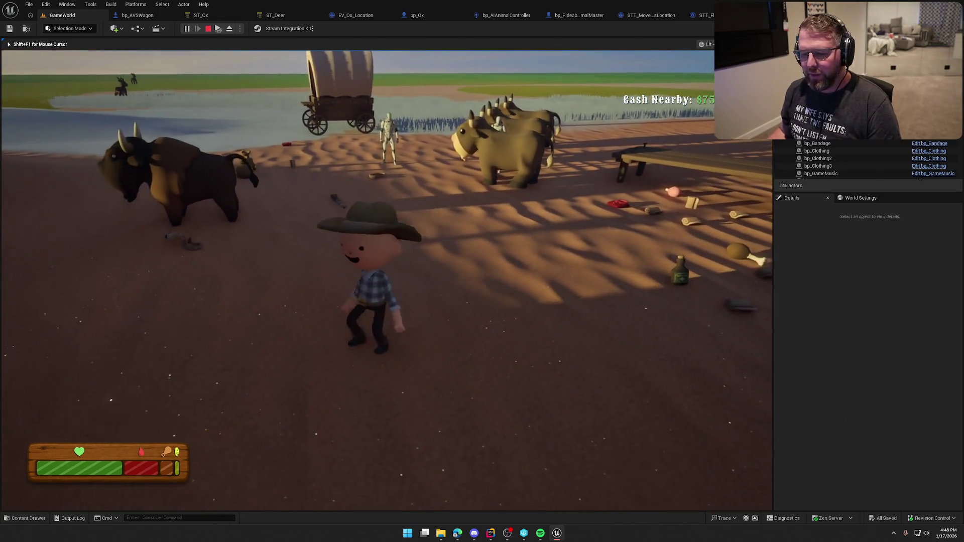
pyautogui.hotkey('shift', 'w')
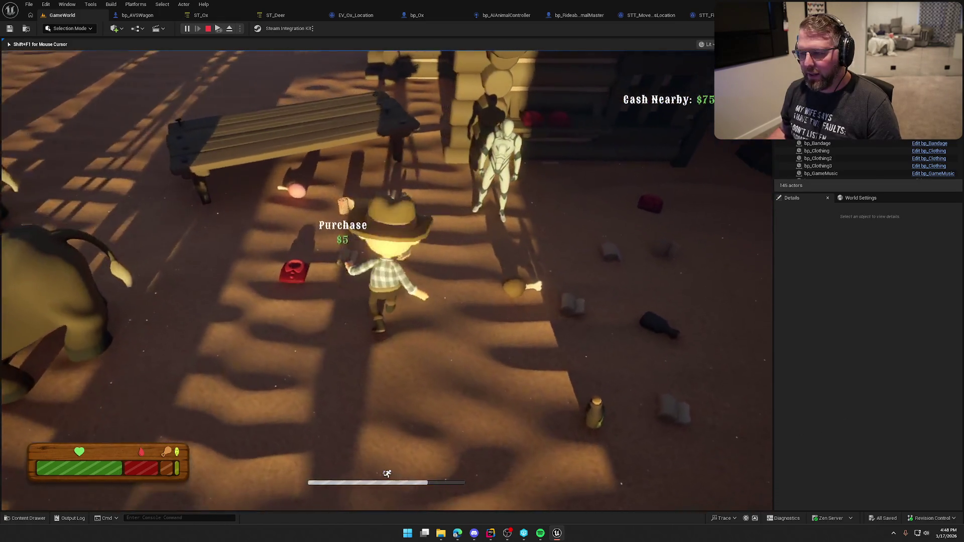
# Step: Buy the $5 bandage, use it to restore health, then walk toward the bison
pyautogui.press('e')
pyautogui.press('w')
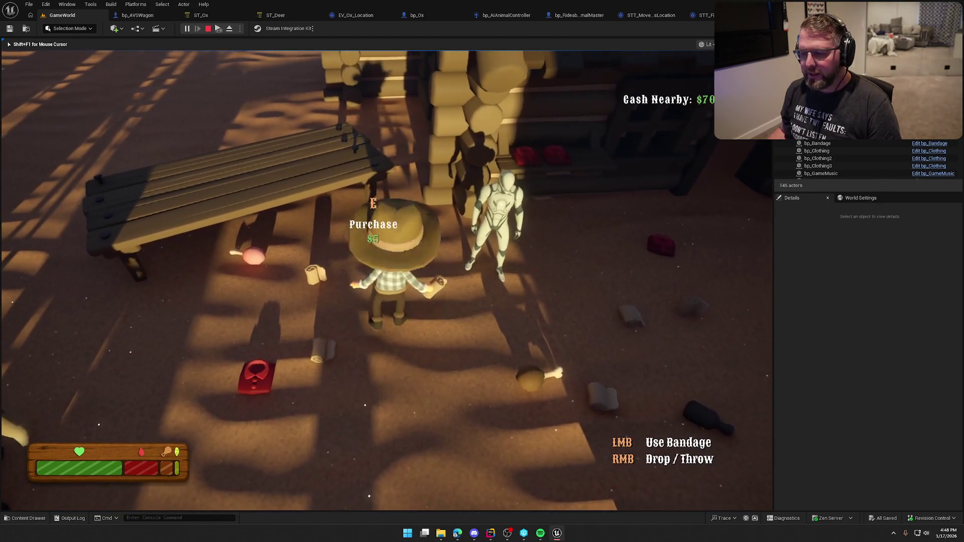
pyautogui.press('s')
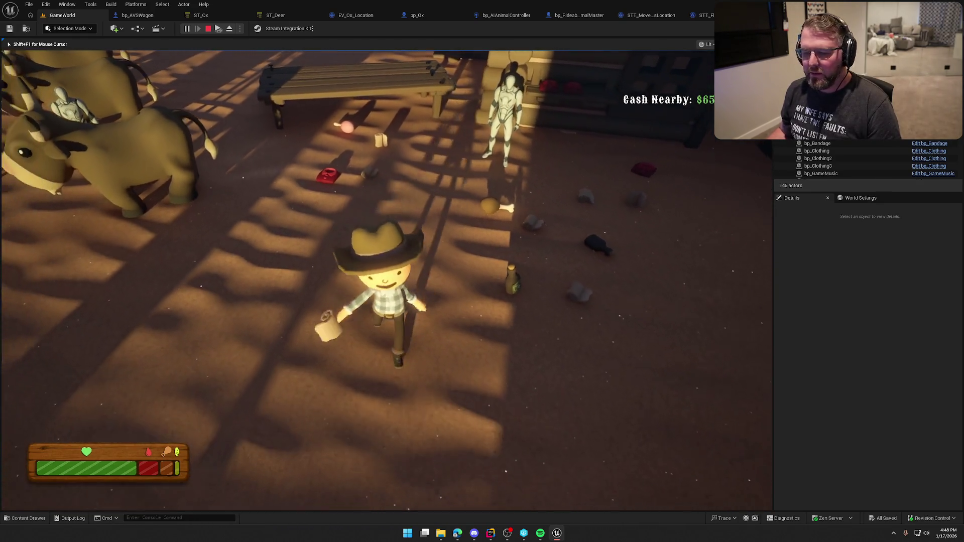
pyautogui.click(386, 280)
pyautogui.press('w')
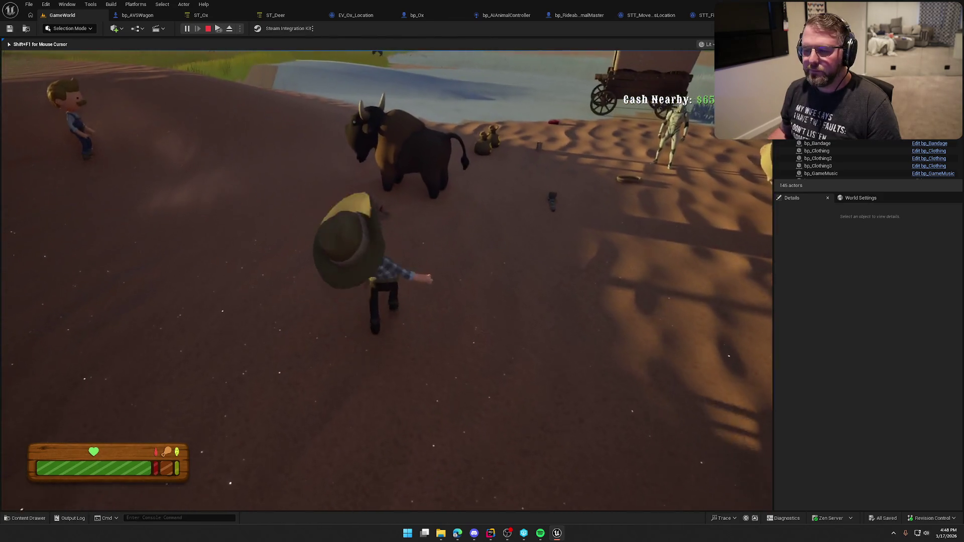
pyautogui.press('w')
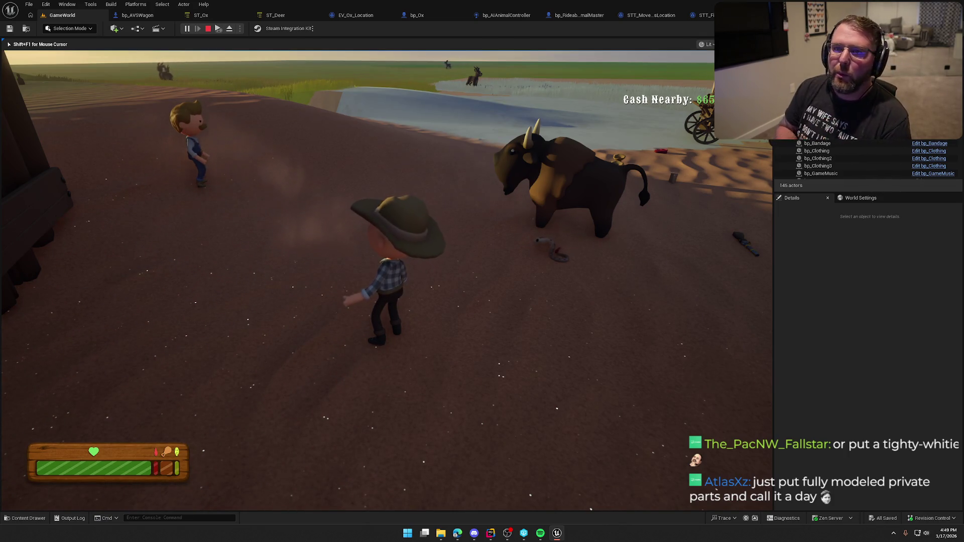
pyautogui.press('Escape')
# Step: Open the MainMenu level from Maps and play it to show the Trail & Error title
pyautogui.hotkey('ctrl', 'space')
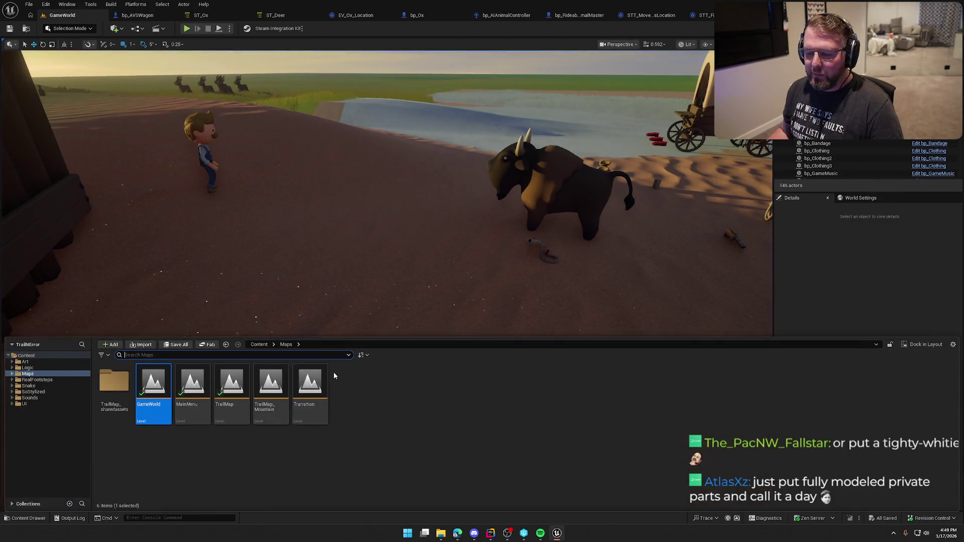
pyautogui.doubleClick(192, 384)
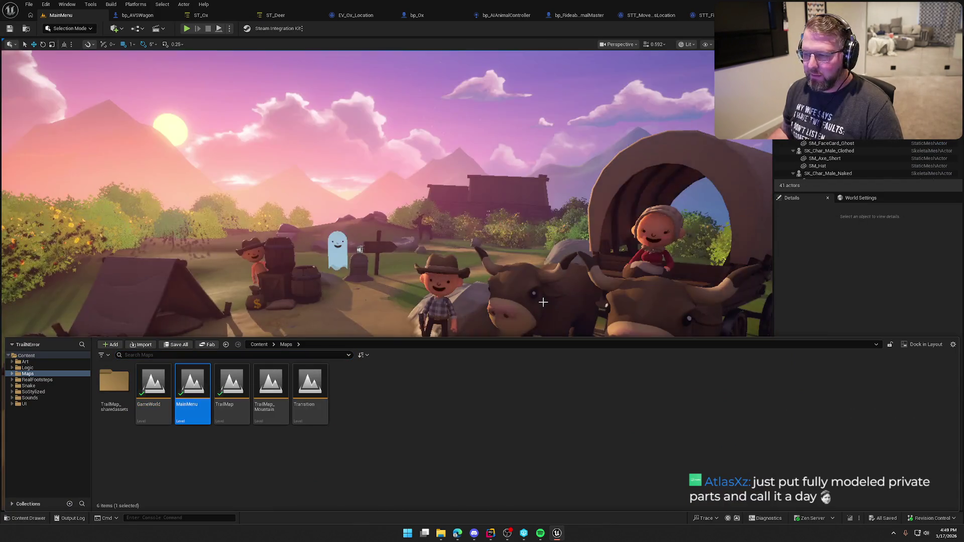
pyautogui.scroll(5, 387, 282)
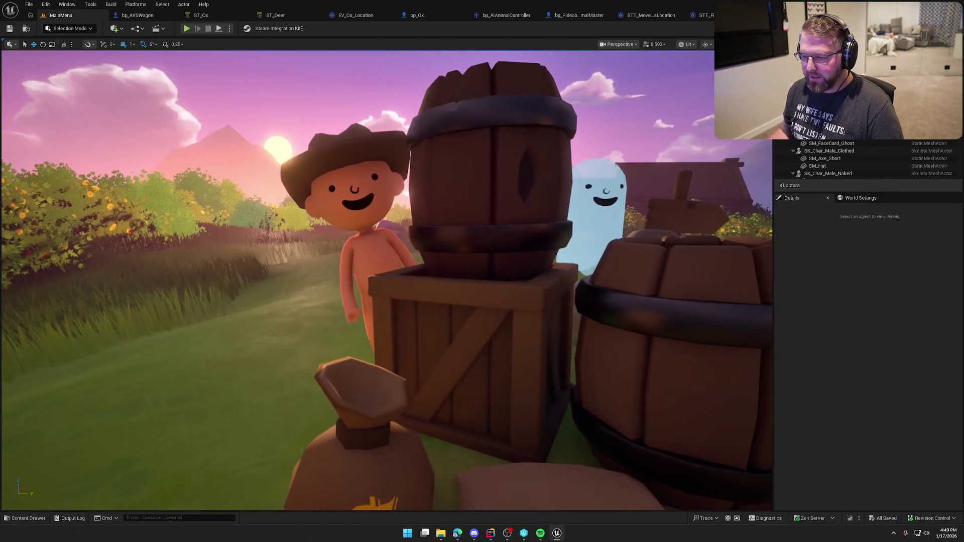
pyautogui.scroll(-5, 386, 281)
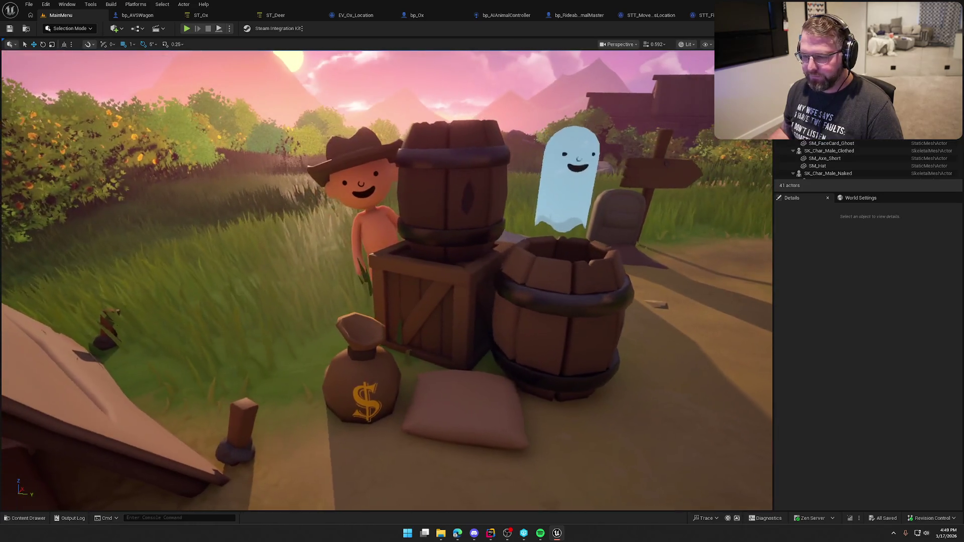
pyautogui.click(188, 29)
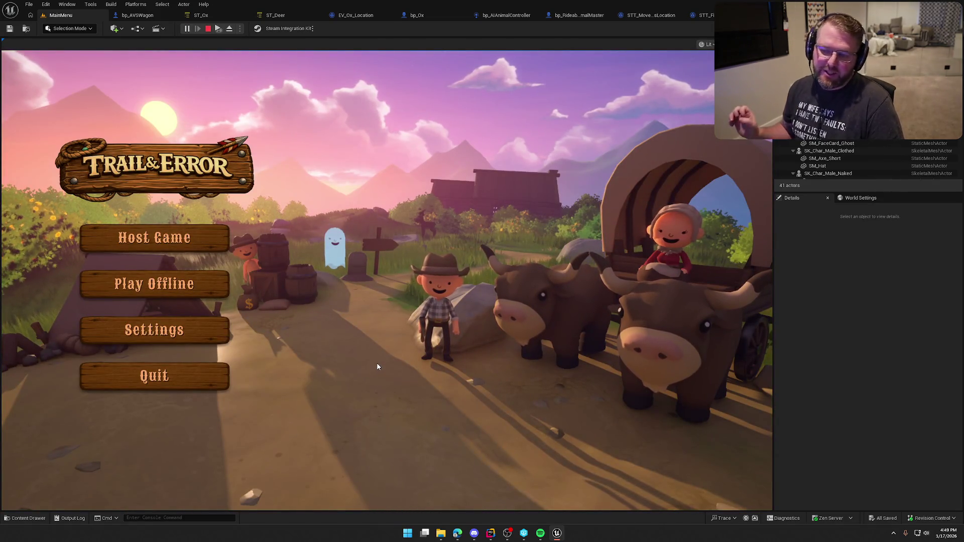
# Step: Stop the MainMenu play session with Esc
pyautogui.press('Escape')
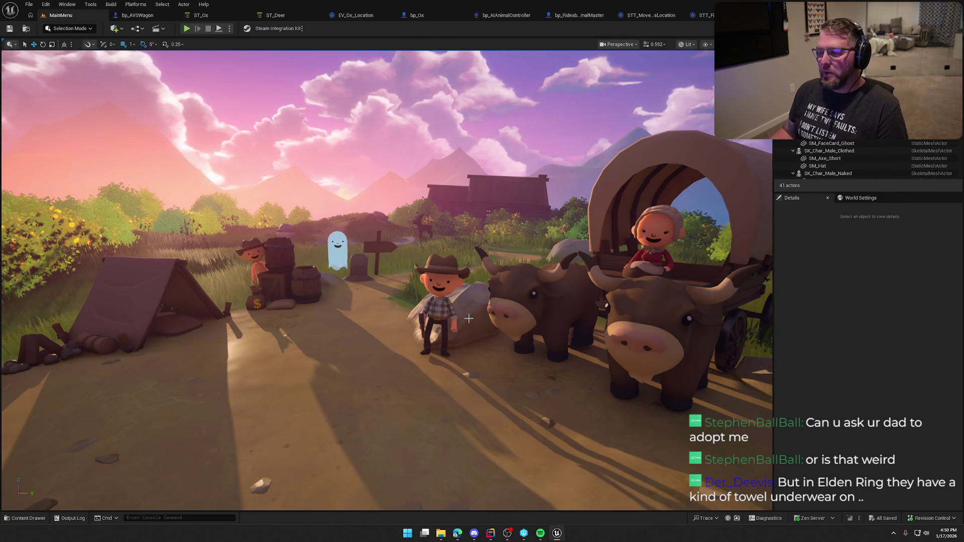
# Step: Toggle the Content Drawer and fly the view around the camp
pyautogui.hotkey('ctrl', 'space')
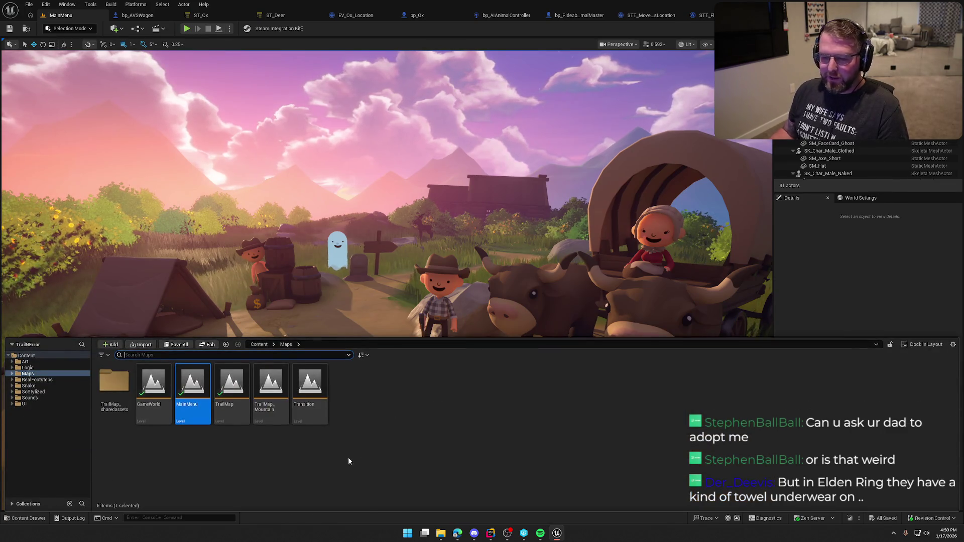
pyautogui.hotkey('ctrl', 'space')
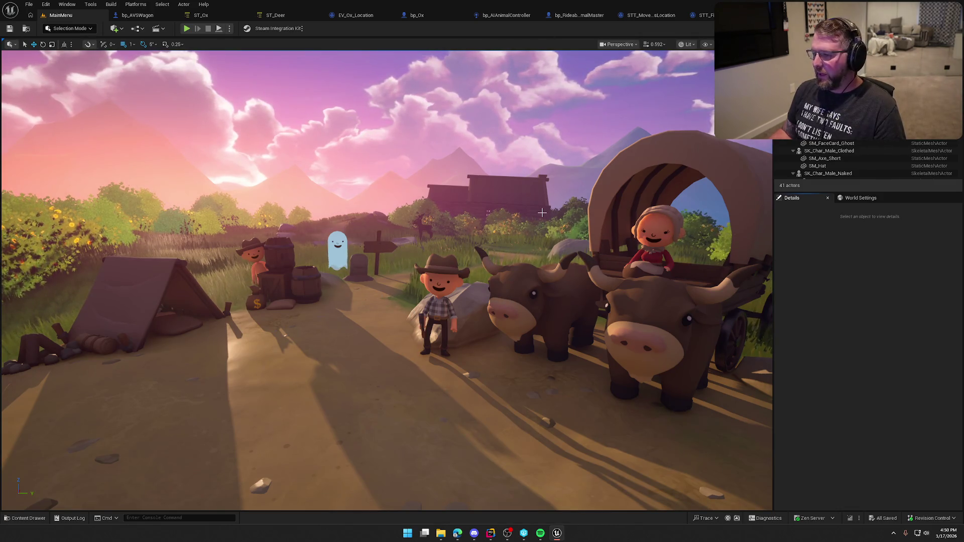
pyautogui.hotkey('ctrl', 'space')
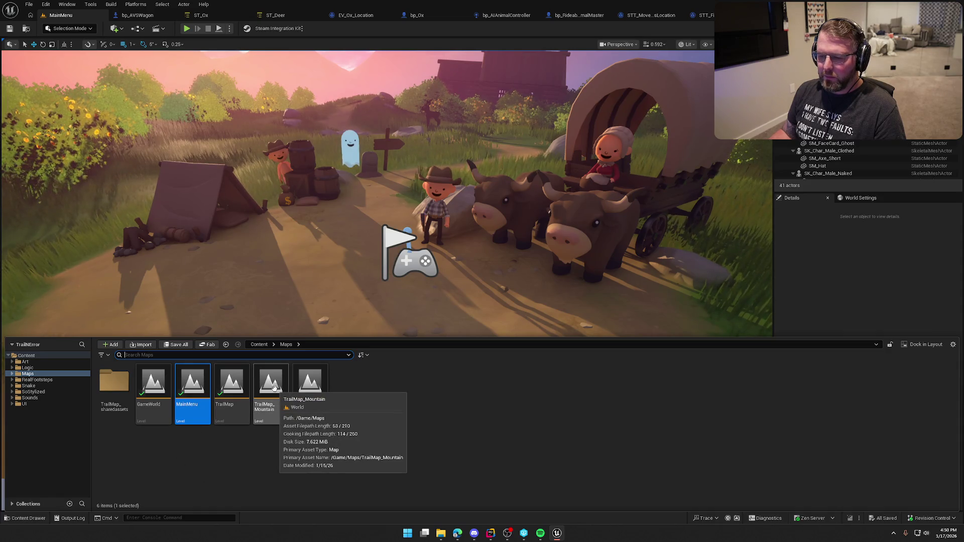
pyautogui.click(851, 279)
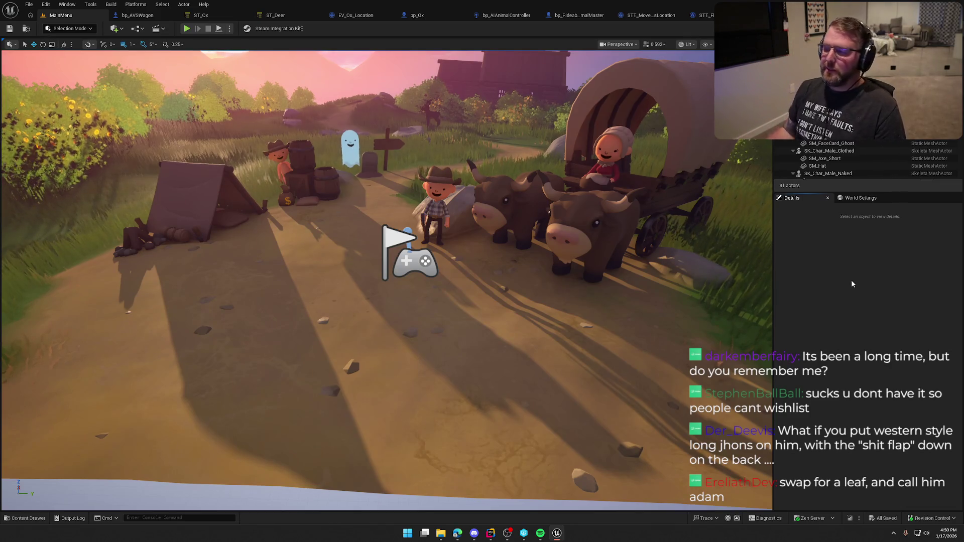
pyautogui.moveTo(502, 301)
pyautogui.mouseDown()
pyautogui.moveTo(441, 289)
pyautogui.moveTo(475, 305)
pyautogui.mouseUp()
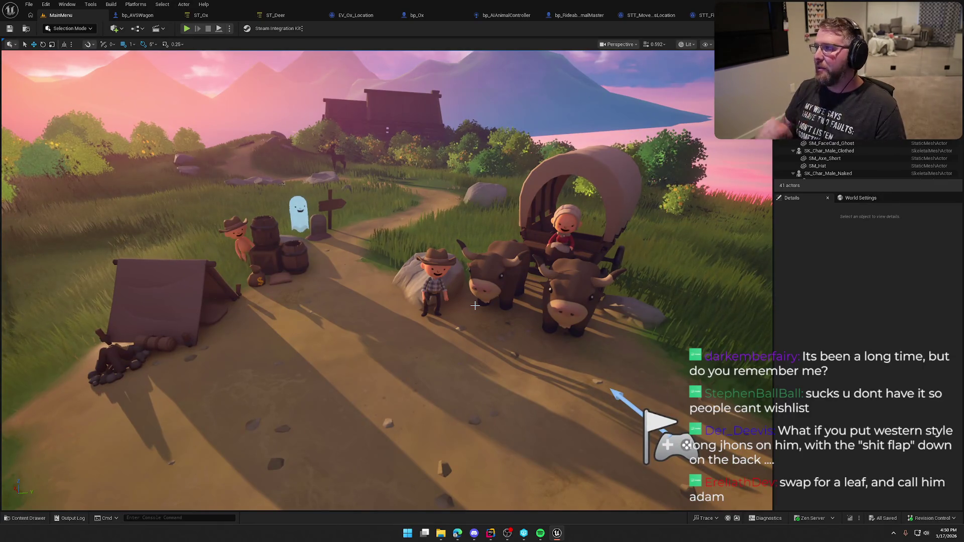
# Step: Reframe the camp in a wider shot and collapse the Content Drawer
pyautogui.hotkey('ctrl', 'space')
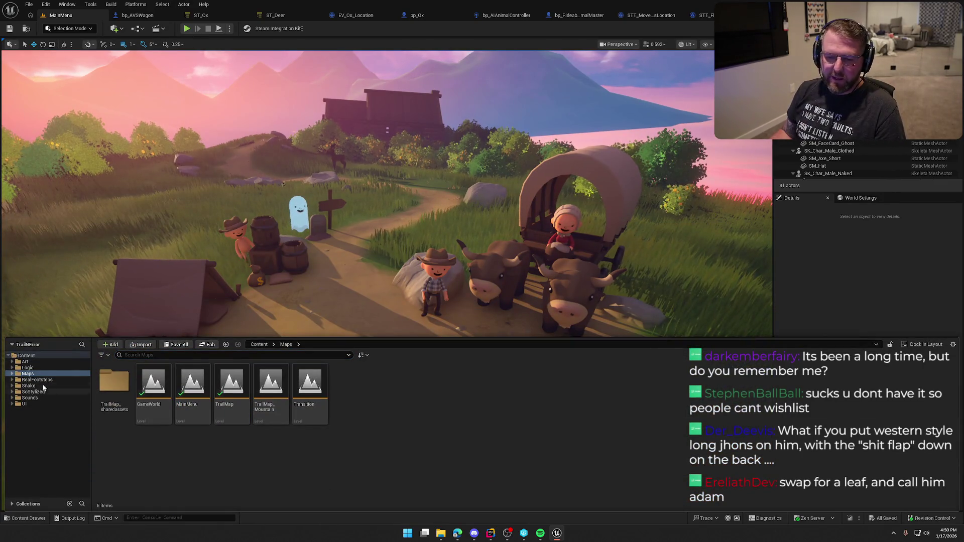
pyautogui.click(895, 278)
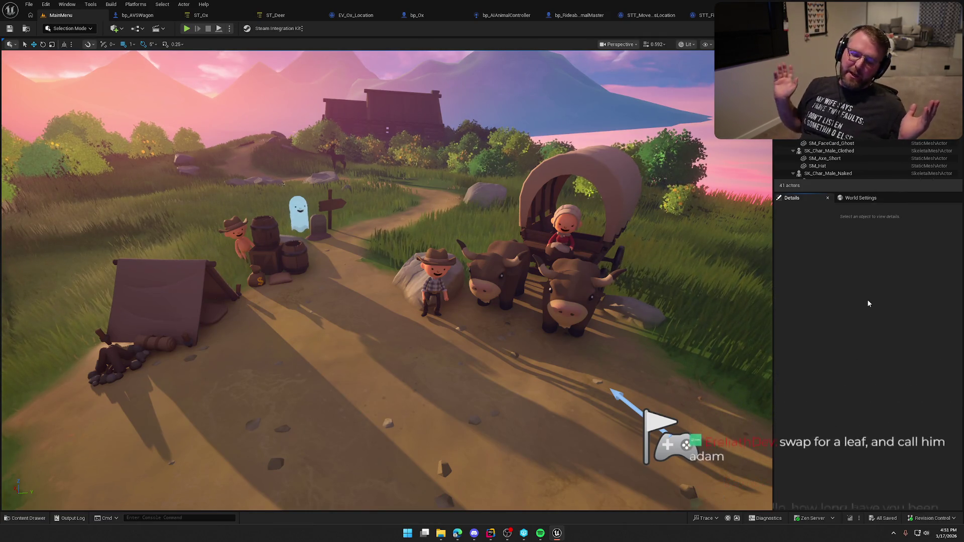
pyautogui.moveTo(549, 343); pyautogui.dragTo(549, 376)
pyautogui.moveTo(500, 441); pyautogui.dragTo(501, 391)
pyautogui.hotkey('ctrl', 'space')
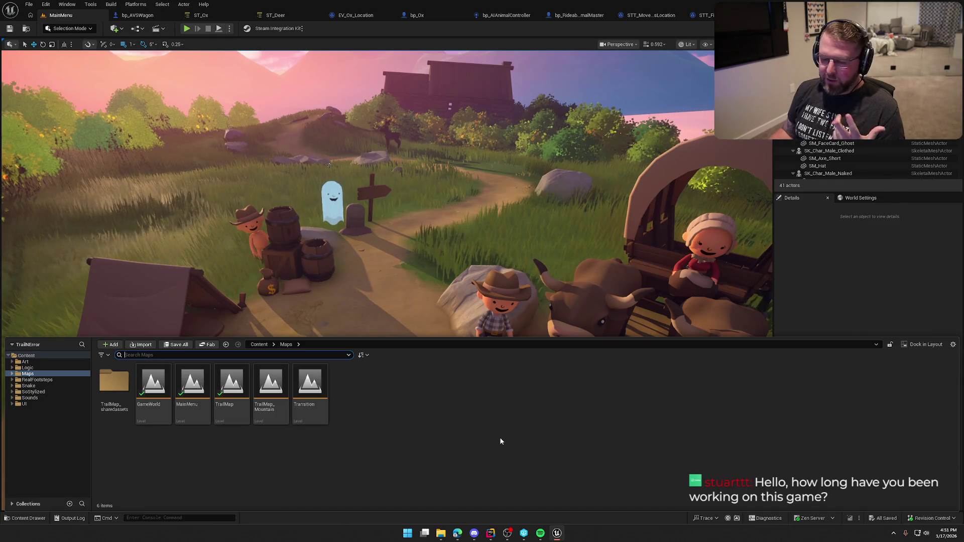
pyautogui.hotkey('ctrl', 'space')
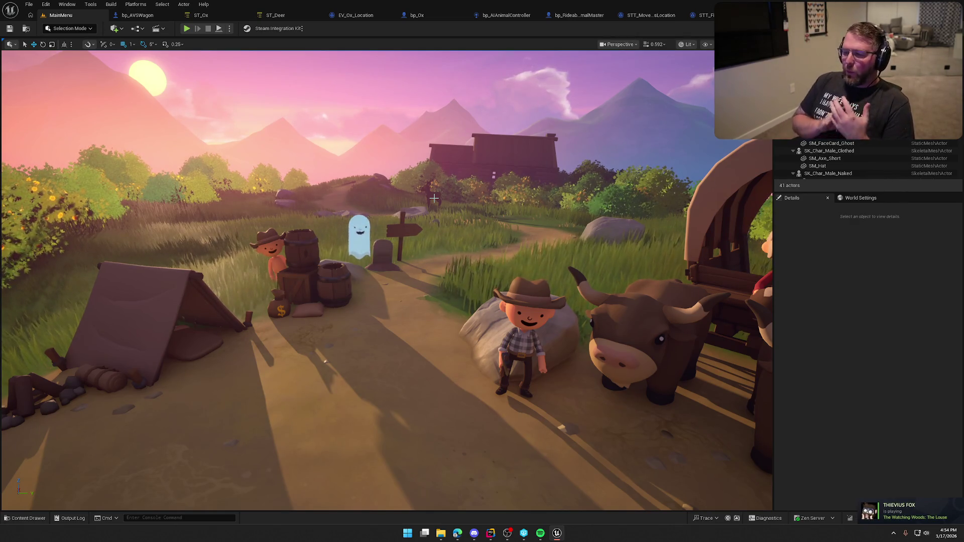
pyautogui.moveTo(434, 198)
pyautogui.mouseDown()
pyautogui.moveTo(472, 205)
pyautogui.moveTo(472, 216)
pyautogui.moveTo(455, 134)
pyautogui.moveTo(451, 166)
pyautogui.mouseUp()
# Step: Lower SK_Char_Male_Clothed to Z 7.09 onto the ground and turn him slightly with rotation snap off
pyautogui.click(454, 134)
pyautogui.press('f')
pyautogui.press('w')
pyautogui.scroll(-5, 406, 313)
pyautogui.moveTo(391, 324); pyautogui.dragTo(391, 329)
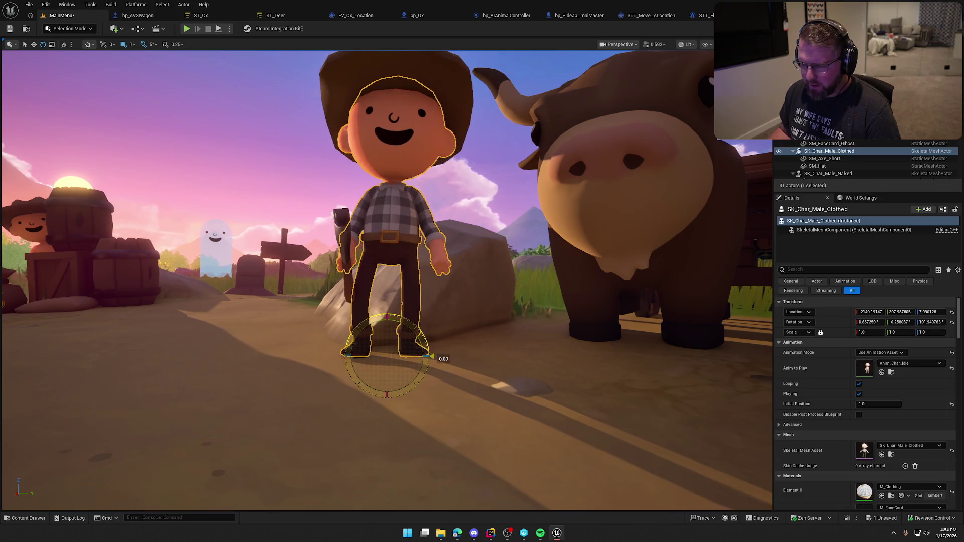
pyautogui.click(142, 44)
pyautogui.moveTo(424, 348)
pyautogui.mouseDown()
pyautogui.moveTo(431, 356)
pyautogui.moveTo(412, 339)
pyautogui.mouseUp()
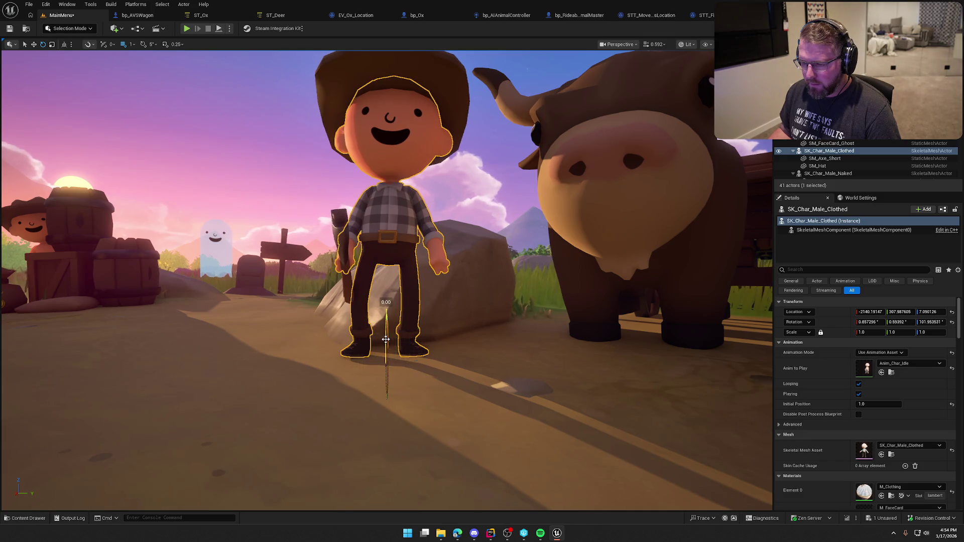
# Step: Select the hat on the unclothed character and frame it in the viewport
pyautogui.press('Escape')
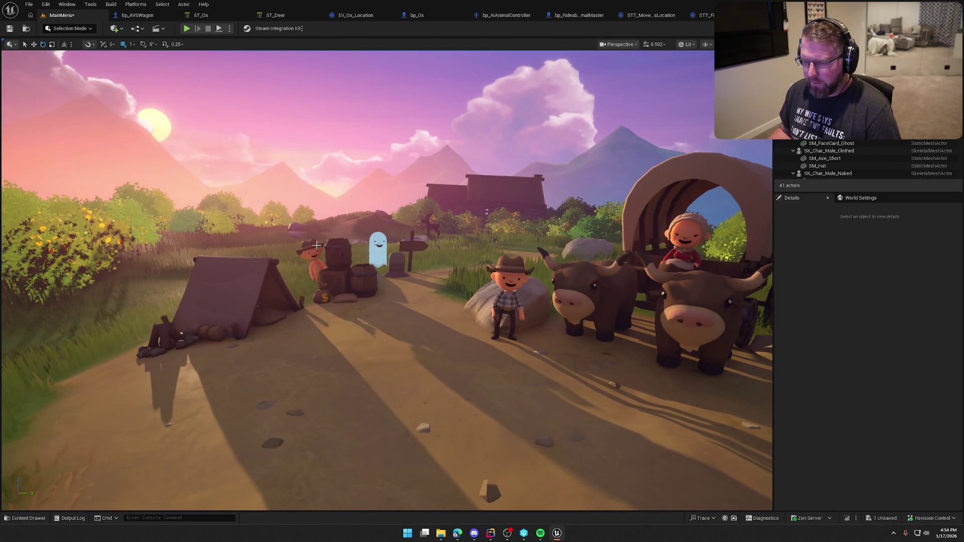
pyautogui.click(317, 244)
pyautogui.press('f')
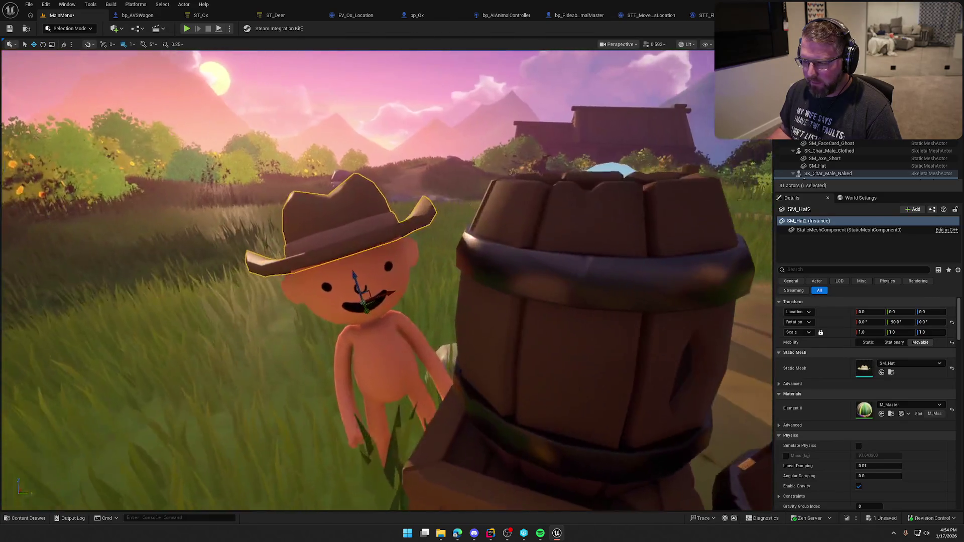
pyautogui.moveTo(431, 300)
pyautogui.mouseDown()
pyautogui.moveTo(401, 300)
pyautogui.moveTo(432, 301)
pyautogui.mouseUp()
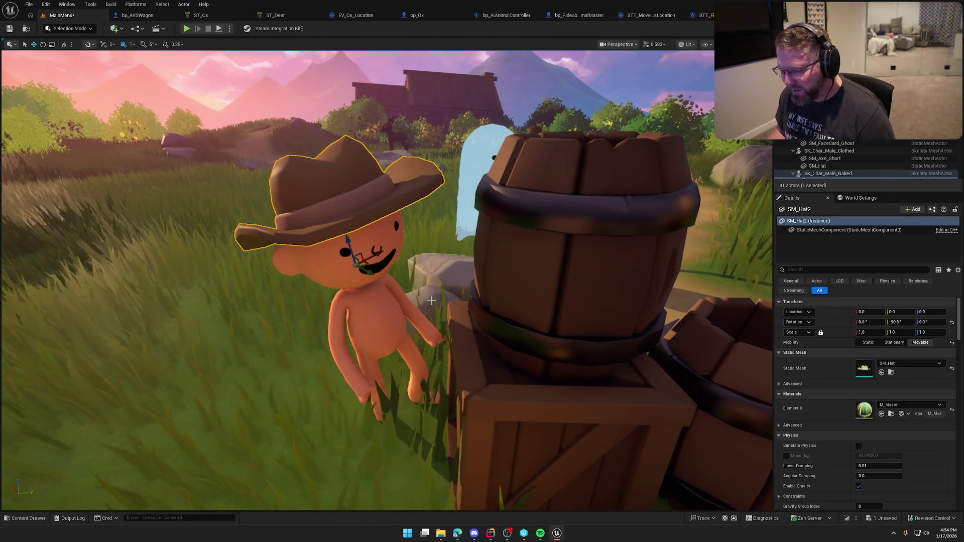
# Step: Replace SM_Hat2 with SM_Hair_Male_02 and give it the MI_Hair_Blonde material
pyautogui.click(906, 367)
pyautogui.write('hair')
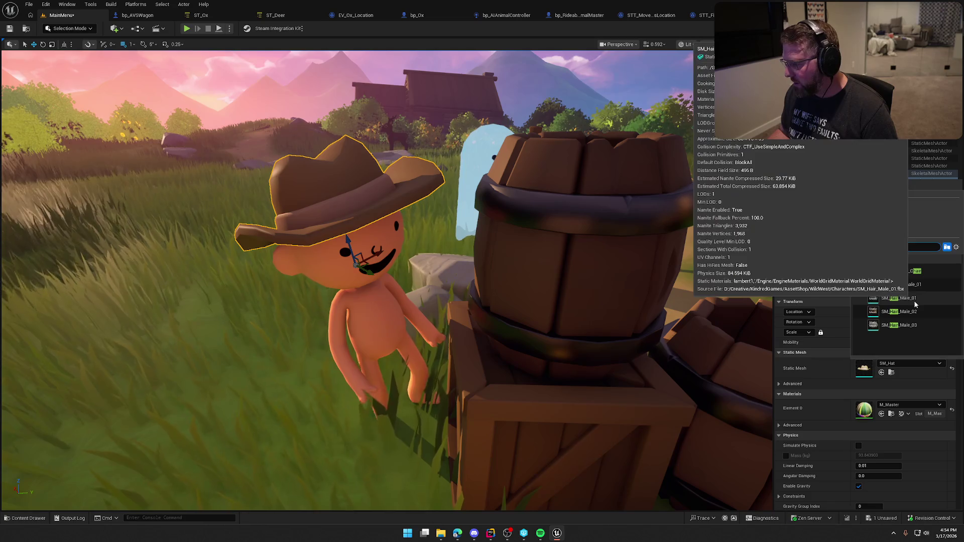
pyautogui.click(898, 311)
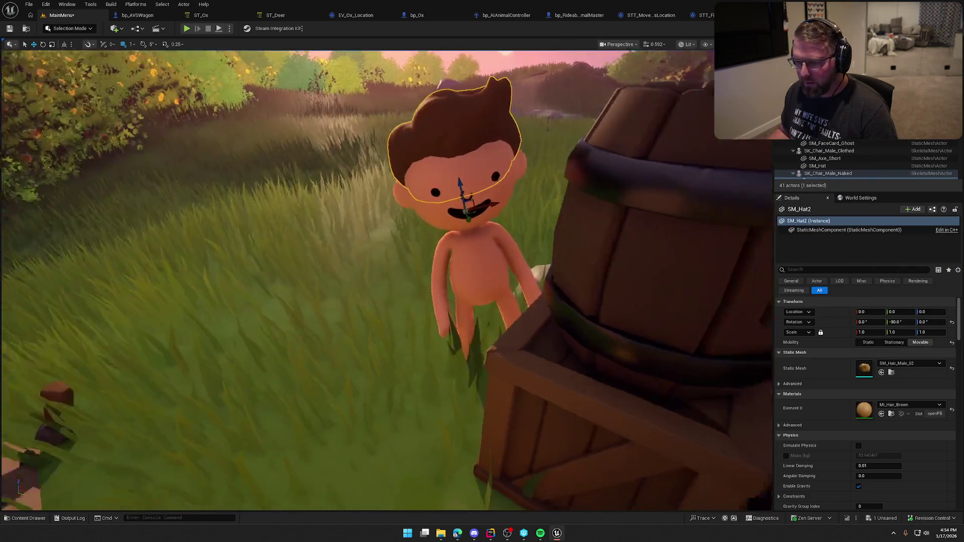
pyautogui.click(910, 404)
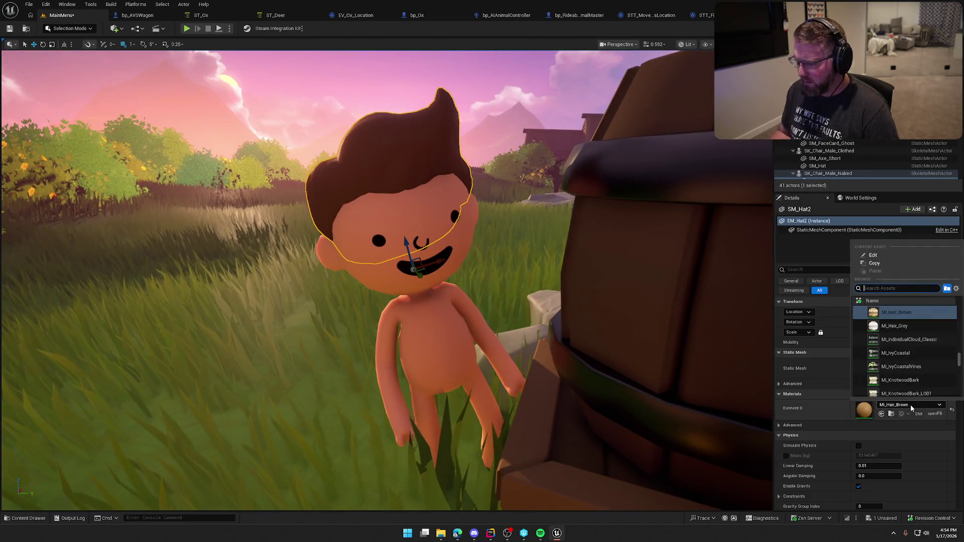
pyautogui.write('blond')
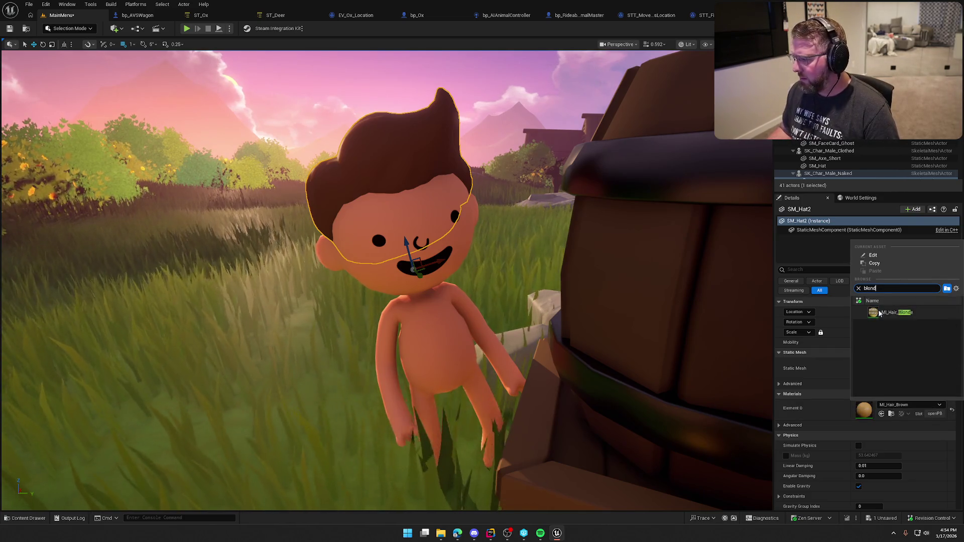
pyautogui.click(880, 312)
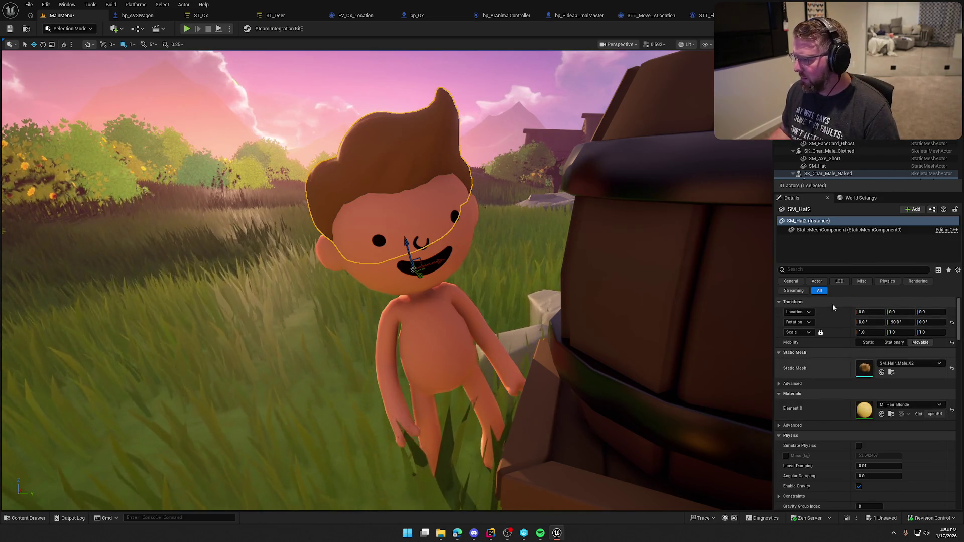
# Step: Alt-drag a copy of the hair and change its mesh to SM_Mustache
pyautogui.scroll(-3, 796, 169)
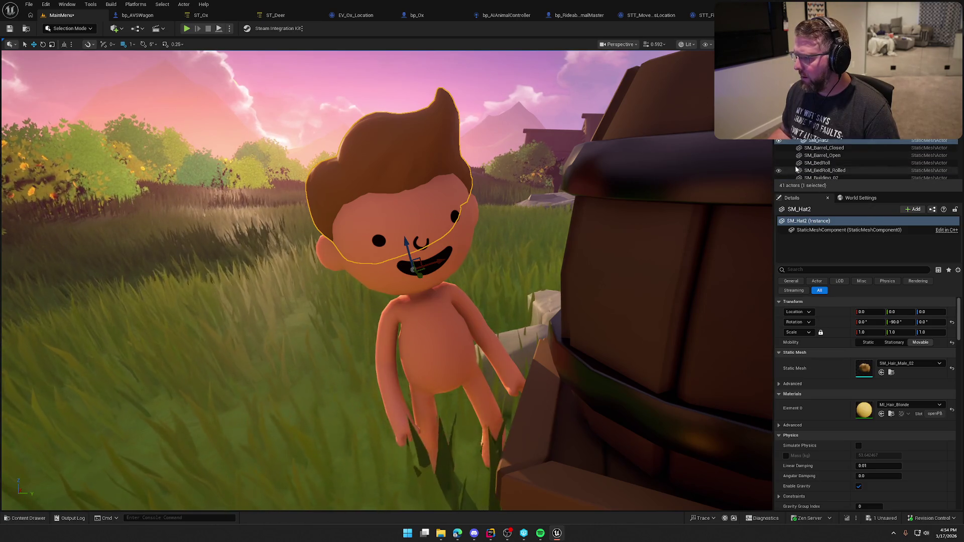
pyautogui.keyDown('alt'); pyautogui.moveTo(407, 251); pyautogui.dragTo(410, 256); pyautogui.keyUp('alt')
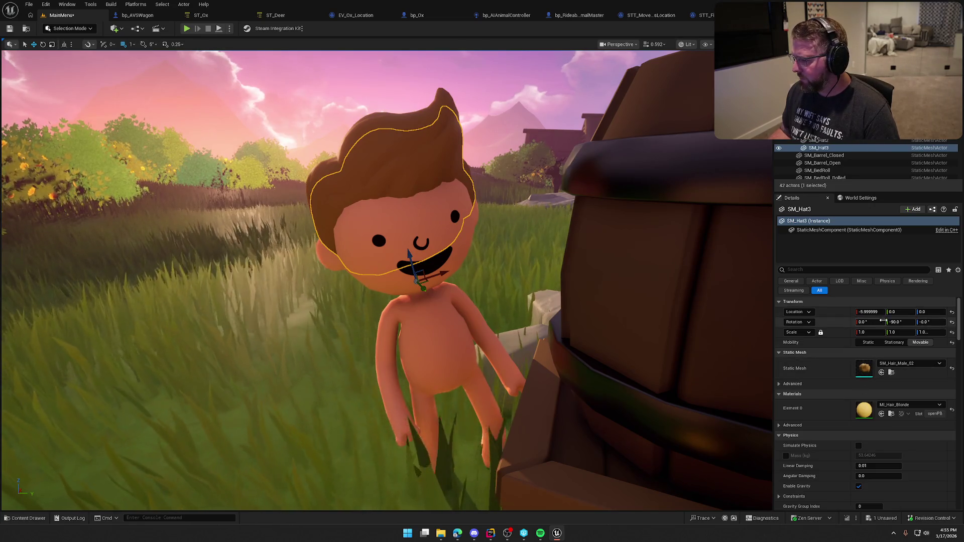
pyautogui.click(913, 364)
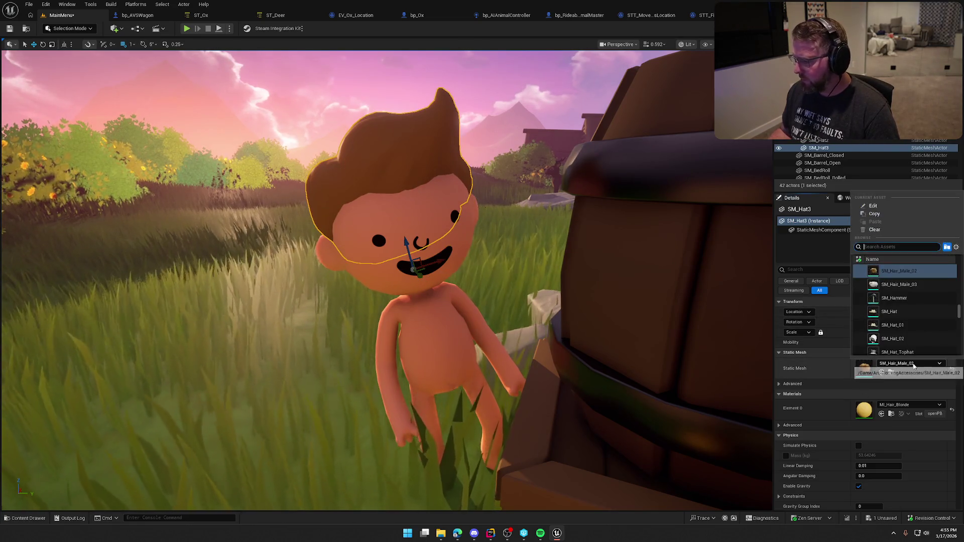
pyautogui.write('must')
pyautogui.click(910, 273)
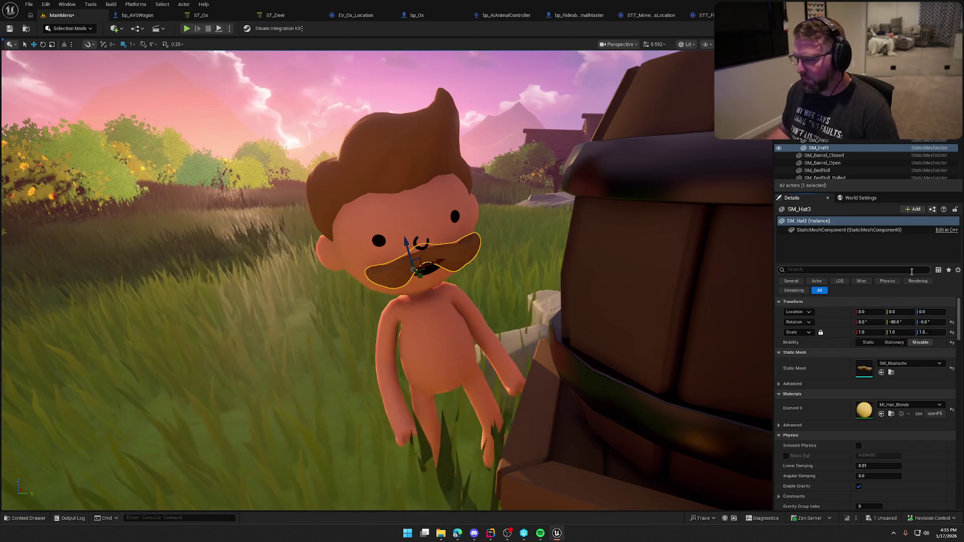
pyautogui.moveTo(452, 251)
pyautogui.mouseDown()
pyautogui.moveTo(506, 246)
pyautogui.moveTo(509, 233)
pyautogui.moveTo(452, 241)
pyautogui.mouseUp()
# Step: Reframe the view on the character, save the level, and start Play-In-Editor
pyautogui.press('Escape')
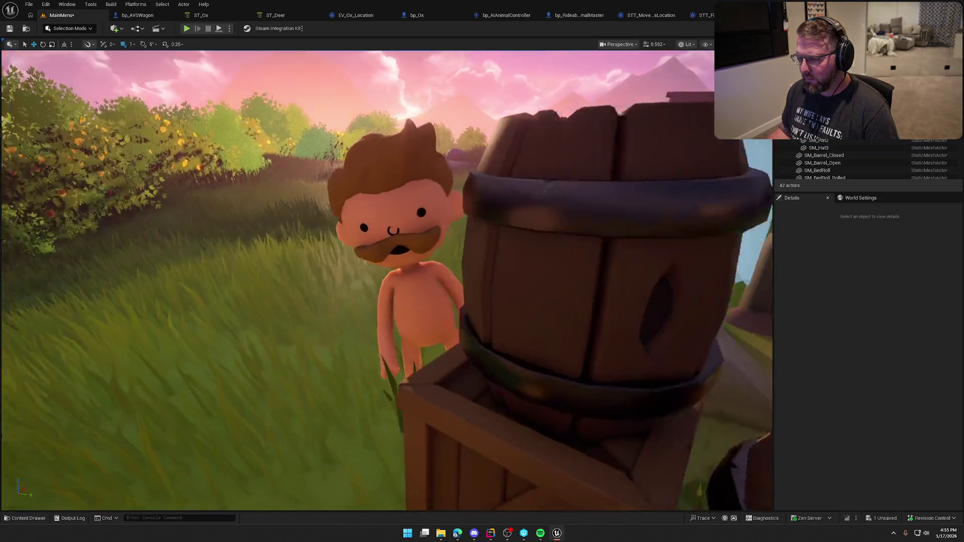
pyautogui.moveTo(319, 206); pyautogui.dragTo(301, 240)
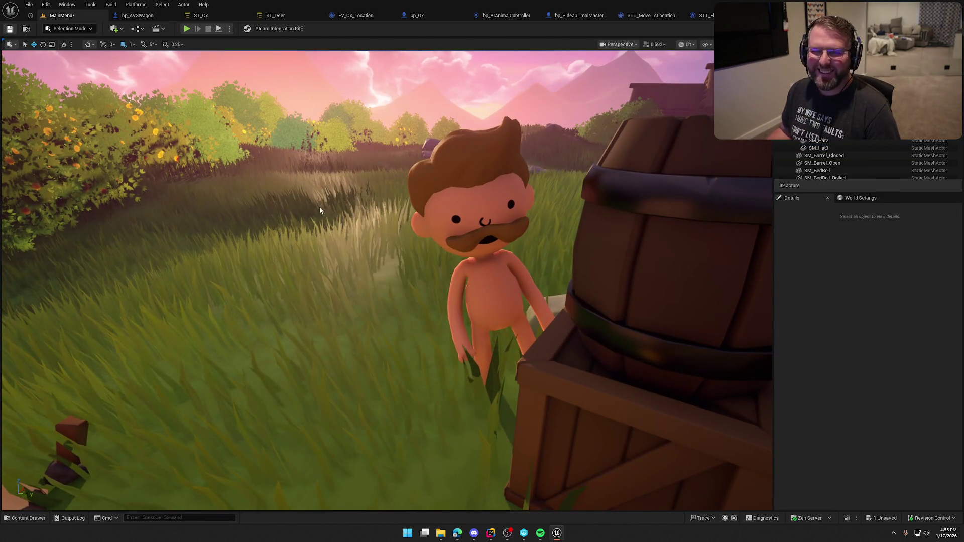
pyautogui.moveTo(319, 206); pyautogui.dragTo(193, 58)
pyautogui.hotkey('ctrl', 's')
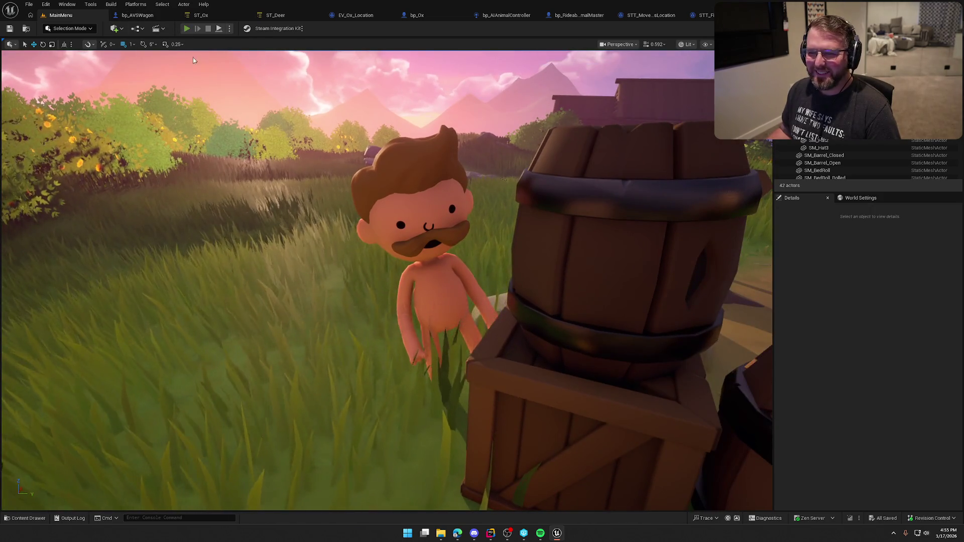
pyautogui.click(186, 28)
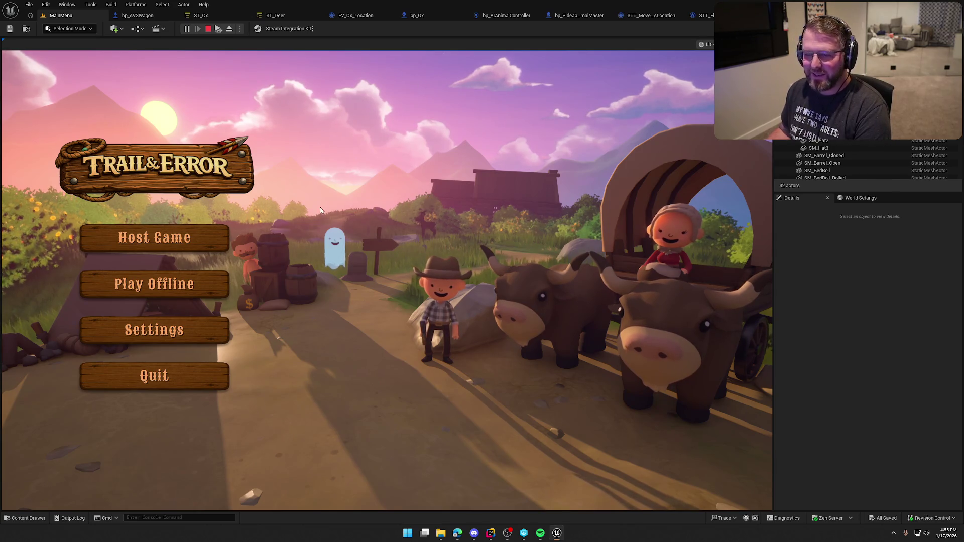
# Step: Snip a screenshot of the Trail & Error title and menu buttons, then stop play-testing
pyautogui.press('super+shift+s')
pyautogui.moveTo(38, 116); pyautogui.dragTo(358, 405)
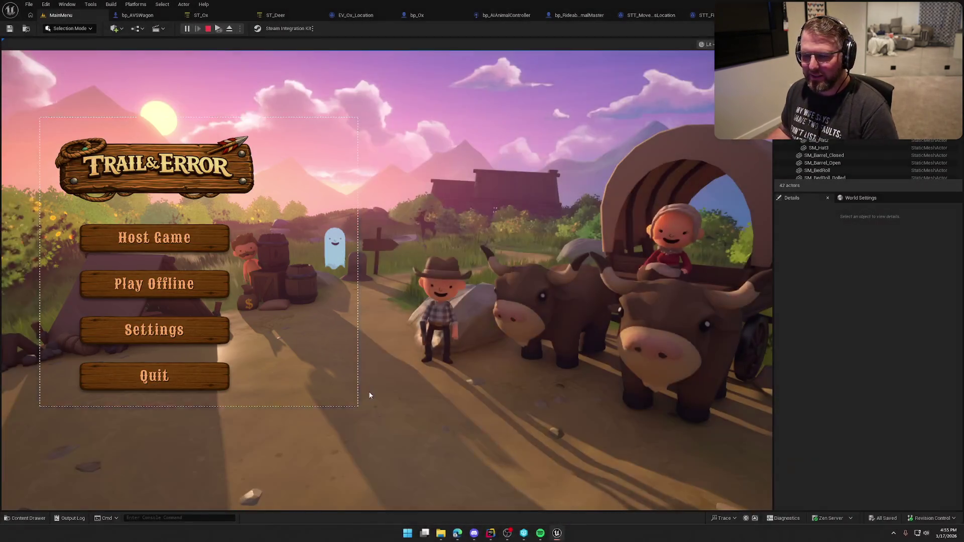
pyautogui.press('Escape')
pyautogui.hotkey('alt', 'Tab')
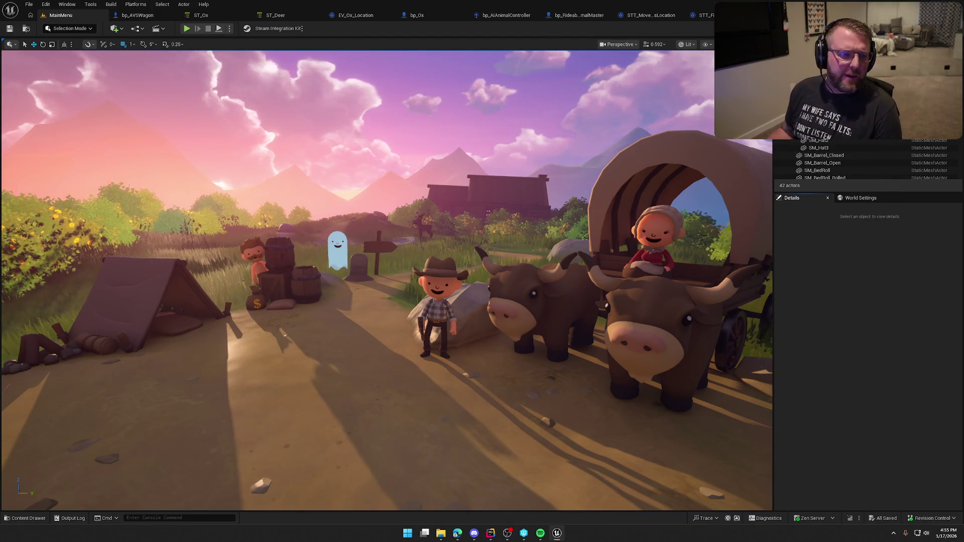
pyautogui.hotkey('alt', 'Tab')
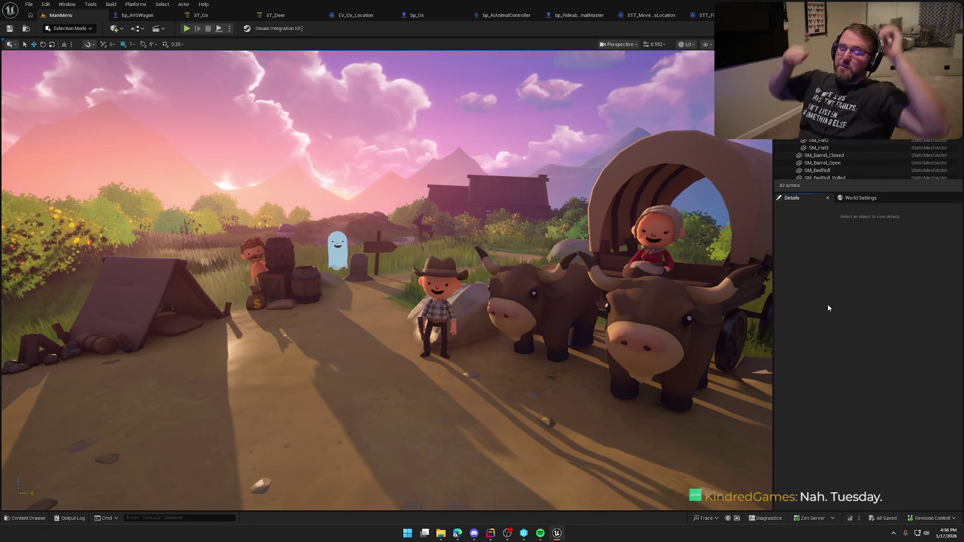
# Step: Move the viewport camera toward the ghost and tent so the whole campsite is framed
pyautogui.moveTo(740, 320); pyautogui.dragTo(740, 320)
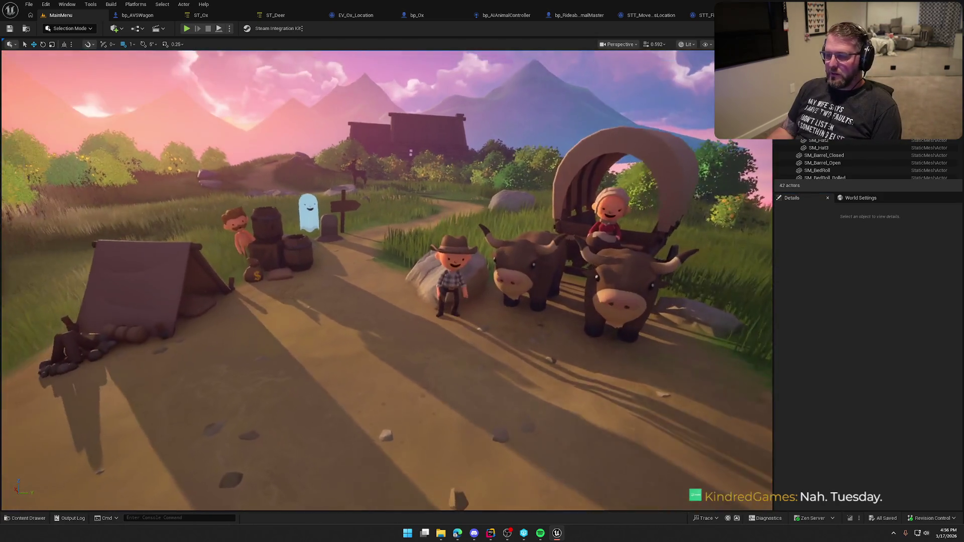
pyautogui.hotkey('ctrl', 'space')
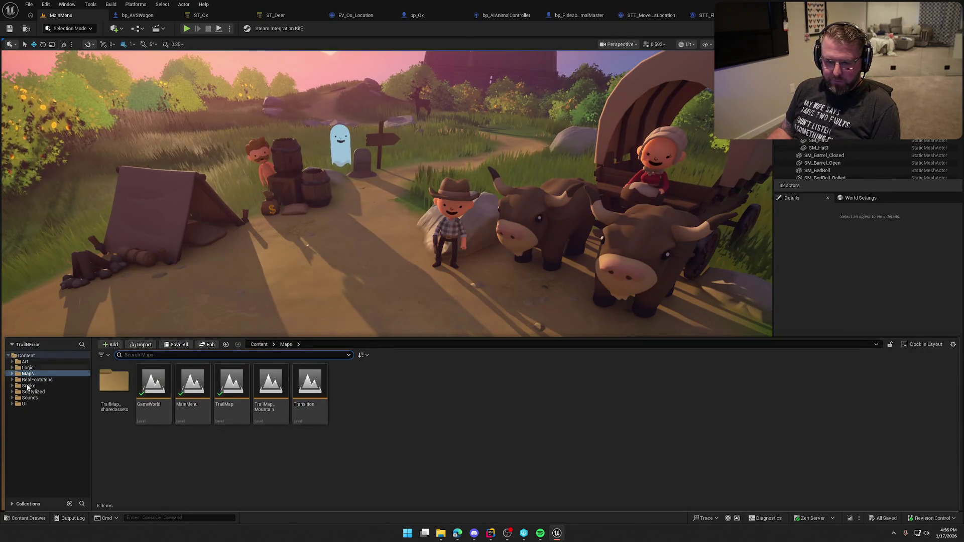
pyautogui.click(814, 325)
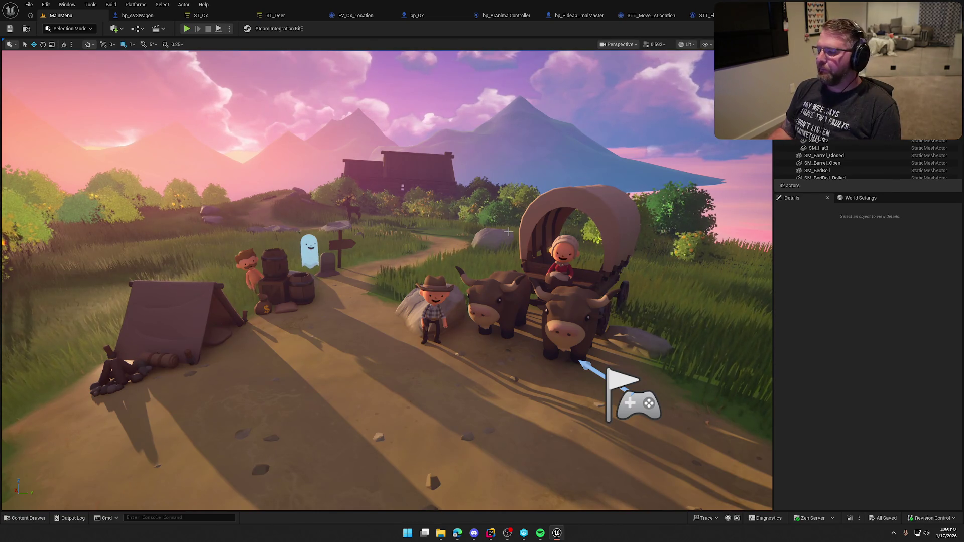
pyautogui.moveTo(508, 231)
pyautogui.mouseDown()
pyautogui.moveTo(496, 196)
pyautogui.moveTo(504, 197)
pyautogui.mouseUp()
pyautogui.hotkey('alt', 'Tab')
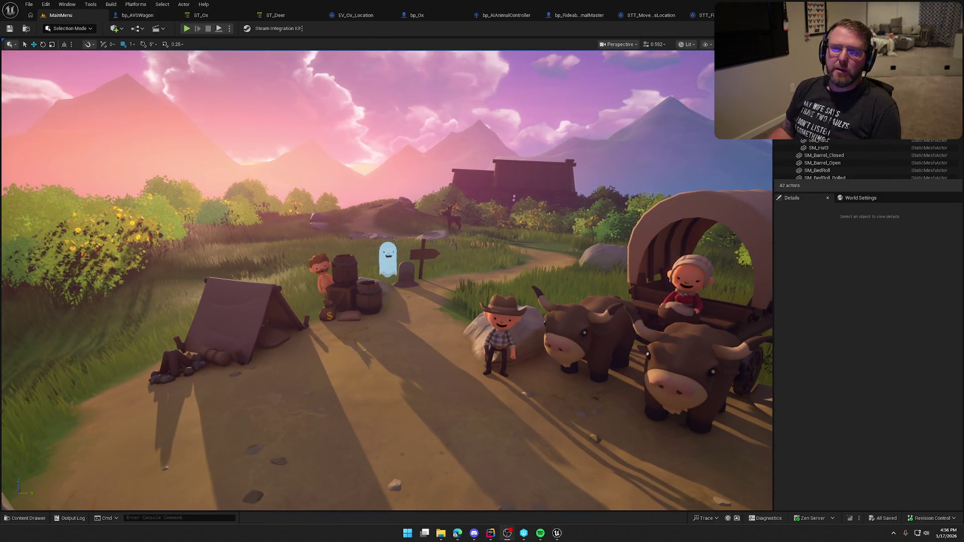